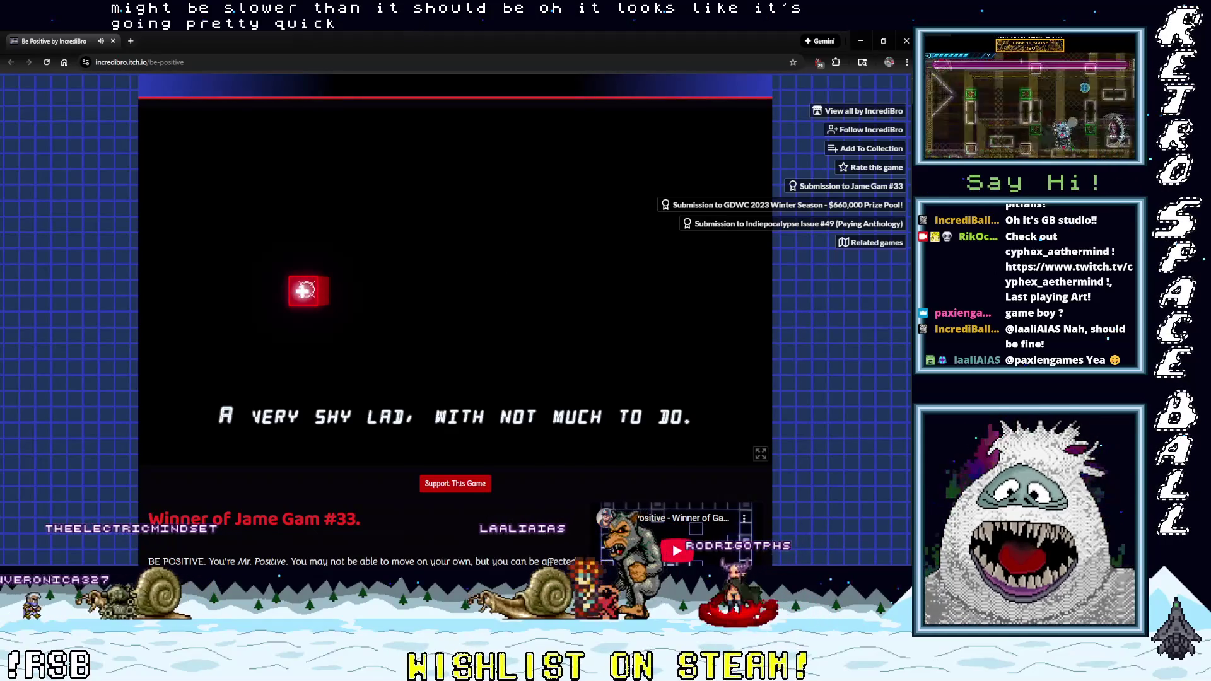
Advance the Be Positive intro caption to the line 'A very shy lad, with not much to do.'.
left_click(312, 292)
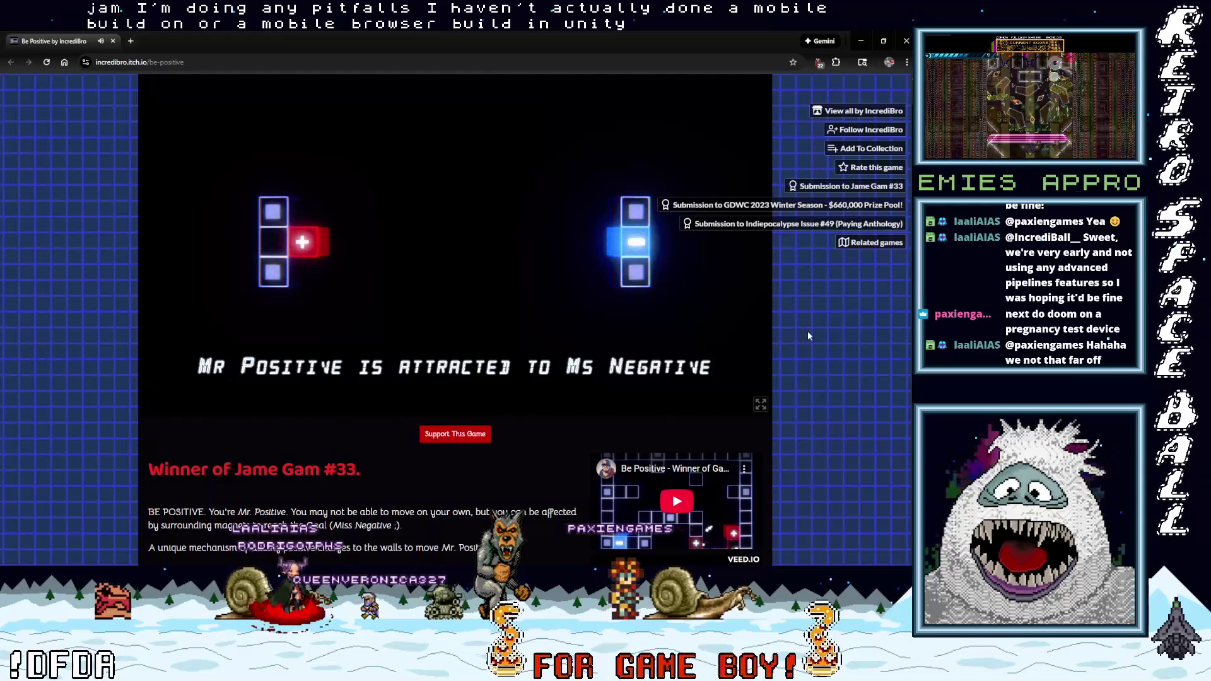
scroll(807, 331, "up", 1)
scroll(814, 344, "down", 10)
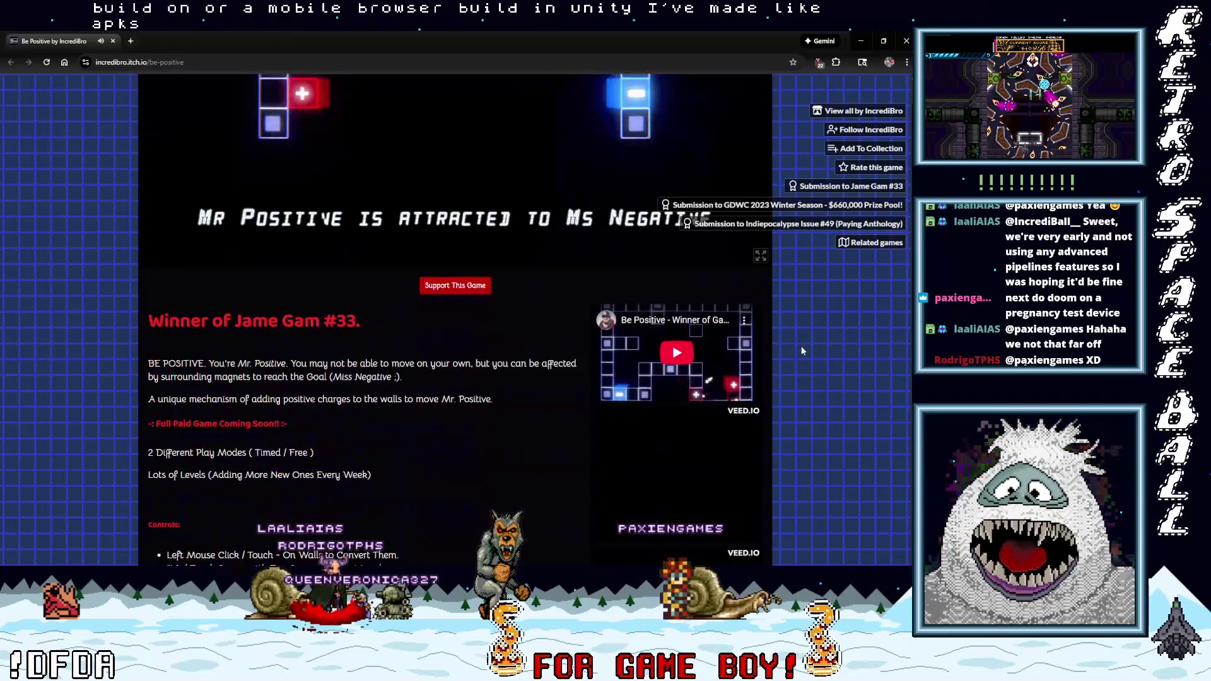
scroll(794, 353, "down", 3)
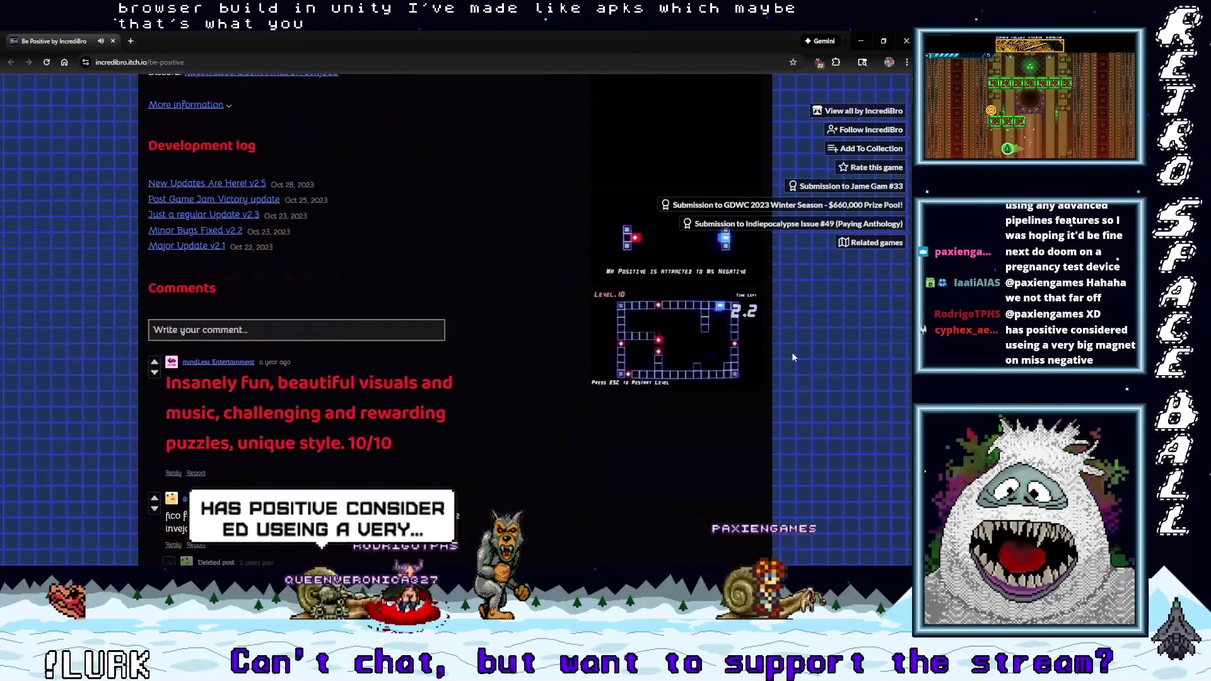
scroll(793, 354, "up", 4)
scroll(790, 354, "up", 1)
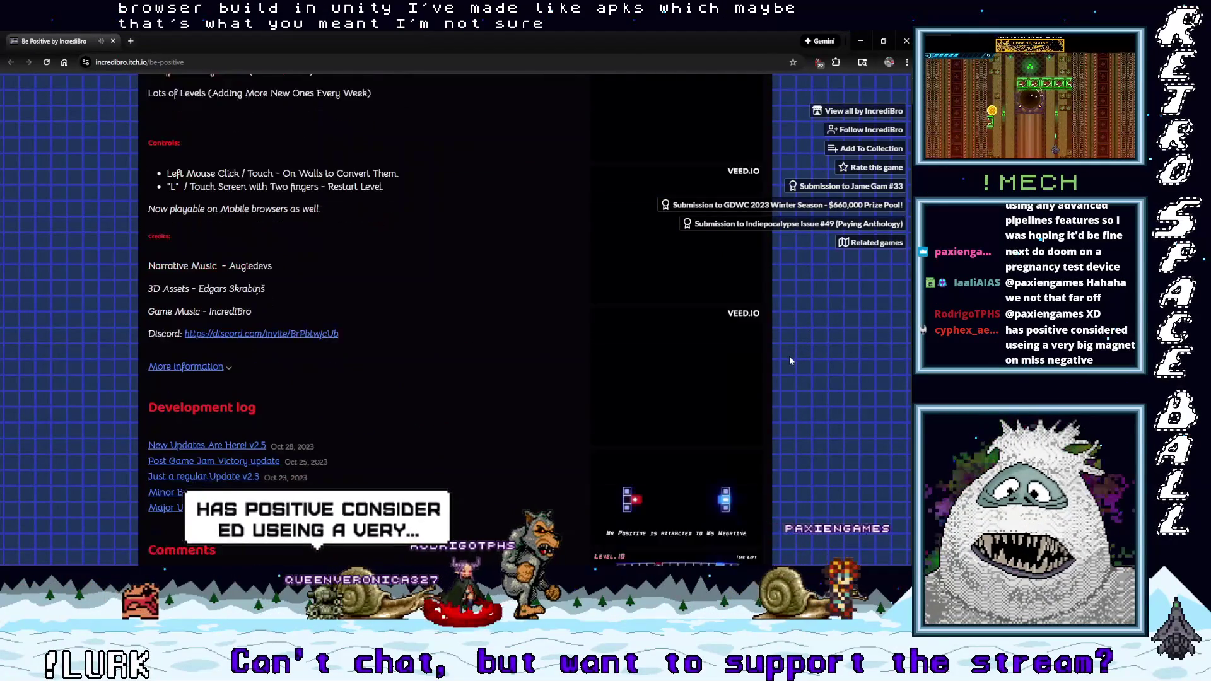
scroll(789, 356, "down", 1)
scroll(789, 356, "down", 2)
scroll(790, 355, "up", 6)
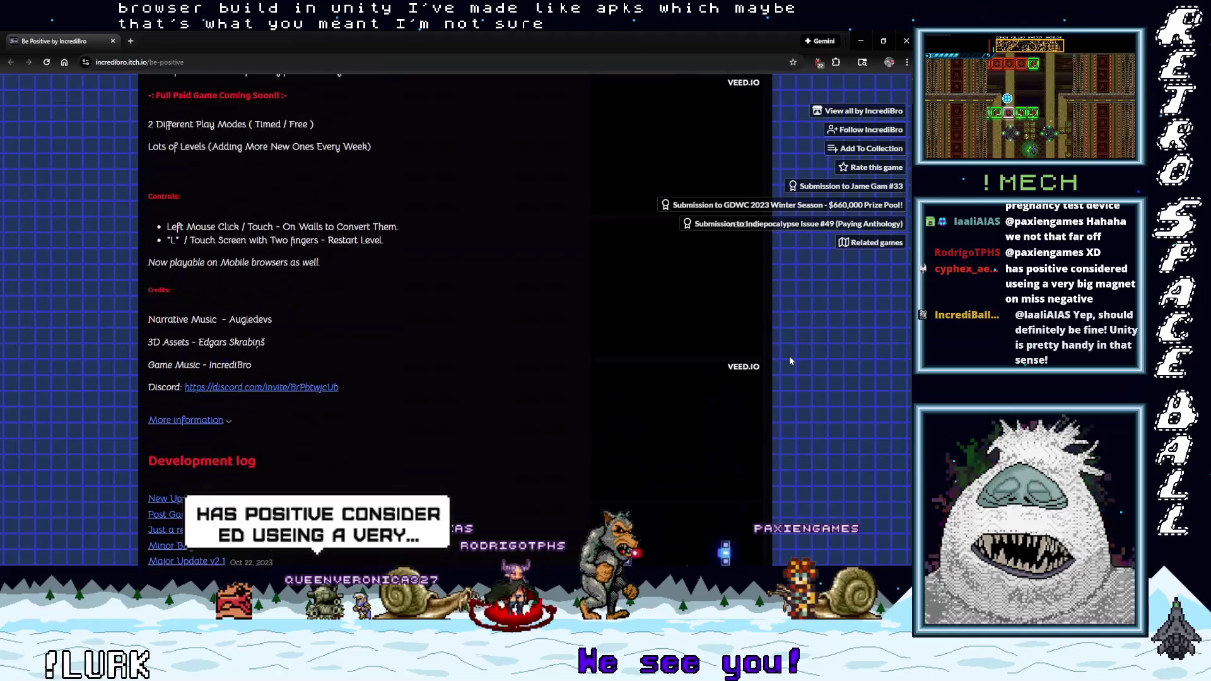
scroll(790, 360, "up", 5)
scroll(790, 360, "down", 10)
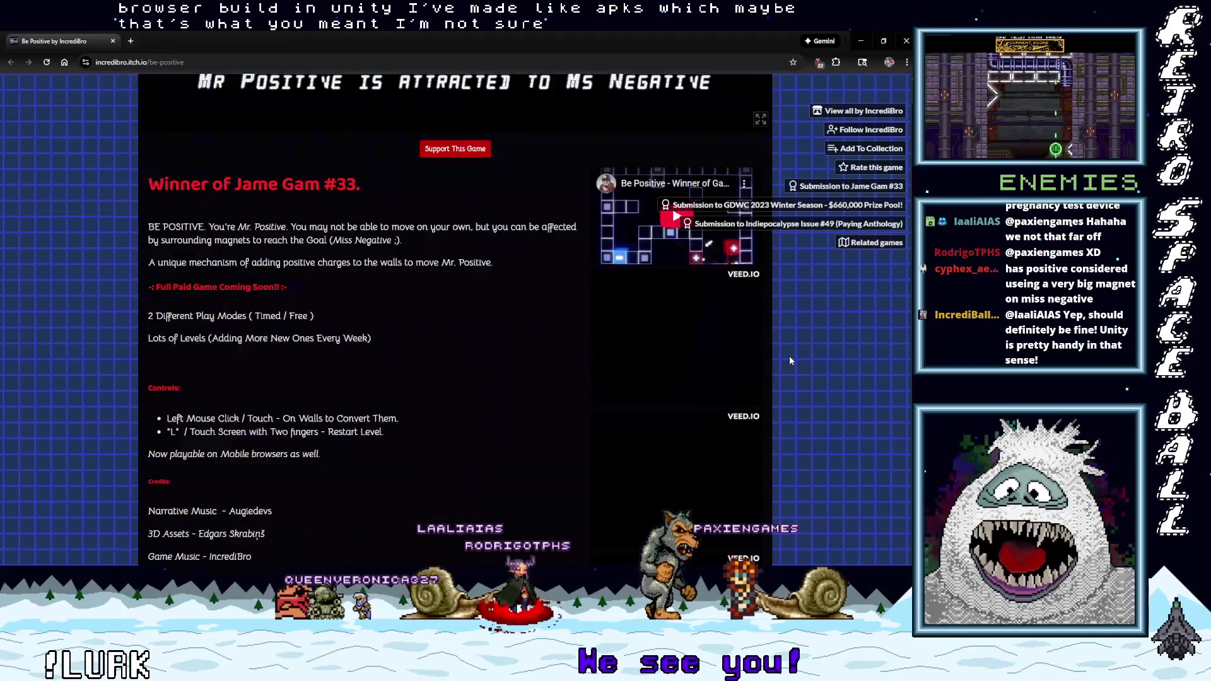
scroll(789, 361, "down", 6)
scroll(789, 362, "up", 4)
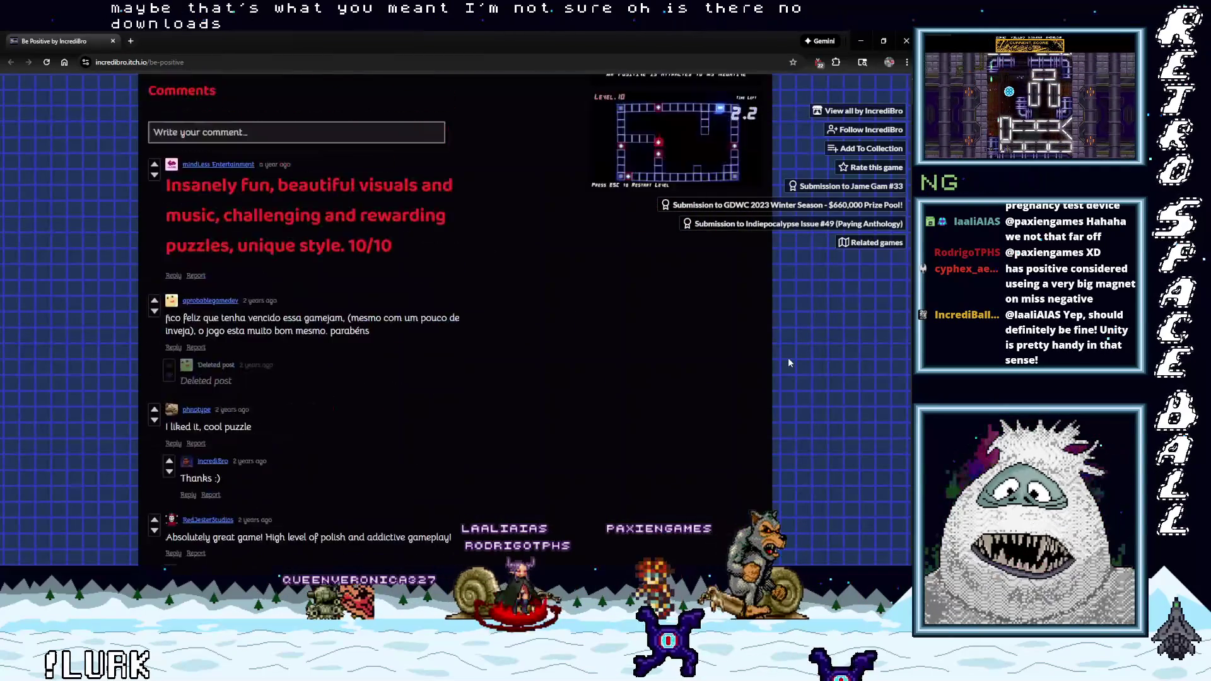
scroll(790, 362, "up", 5)
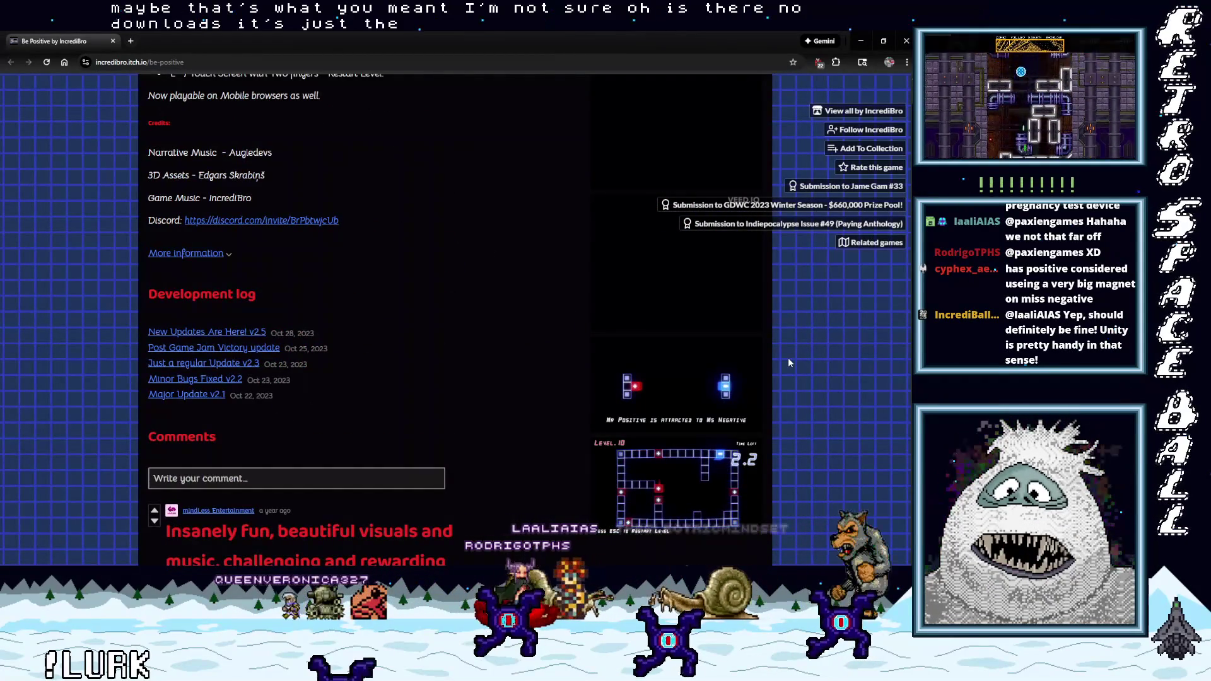
scroll(789, 358, "up", 2)
scroll(788, 363, "up", 8)
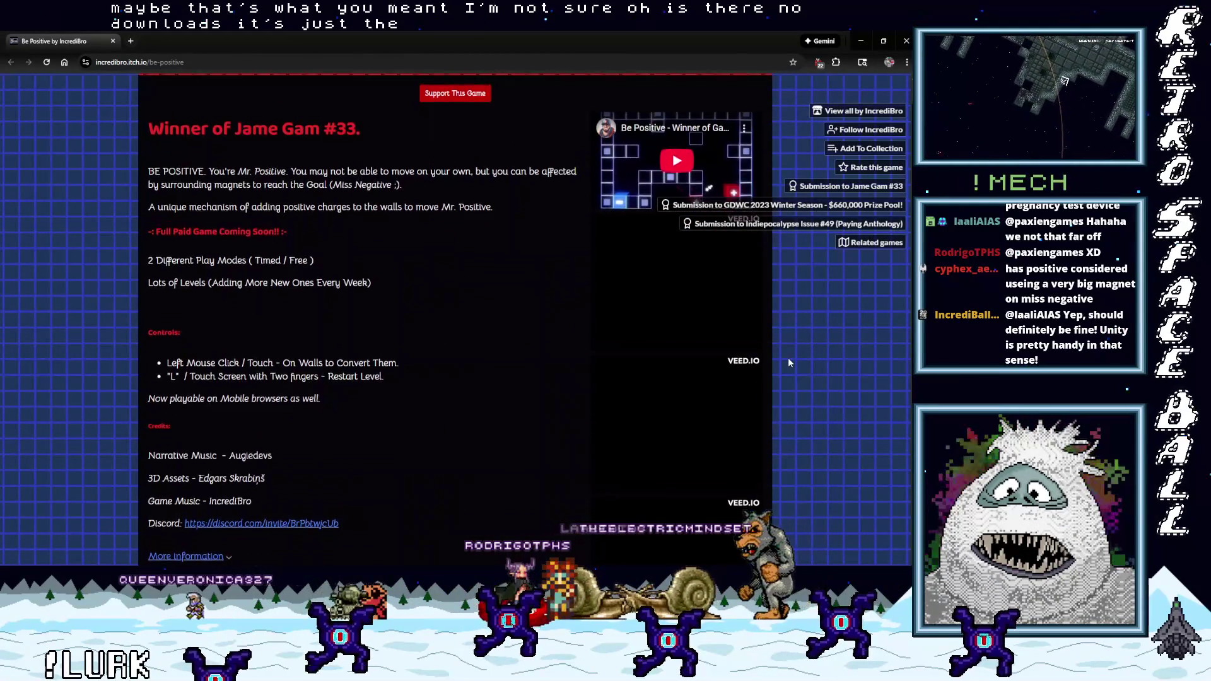
scroll(788, 357, "up", 3)
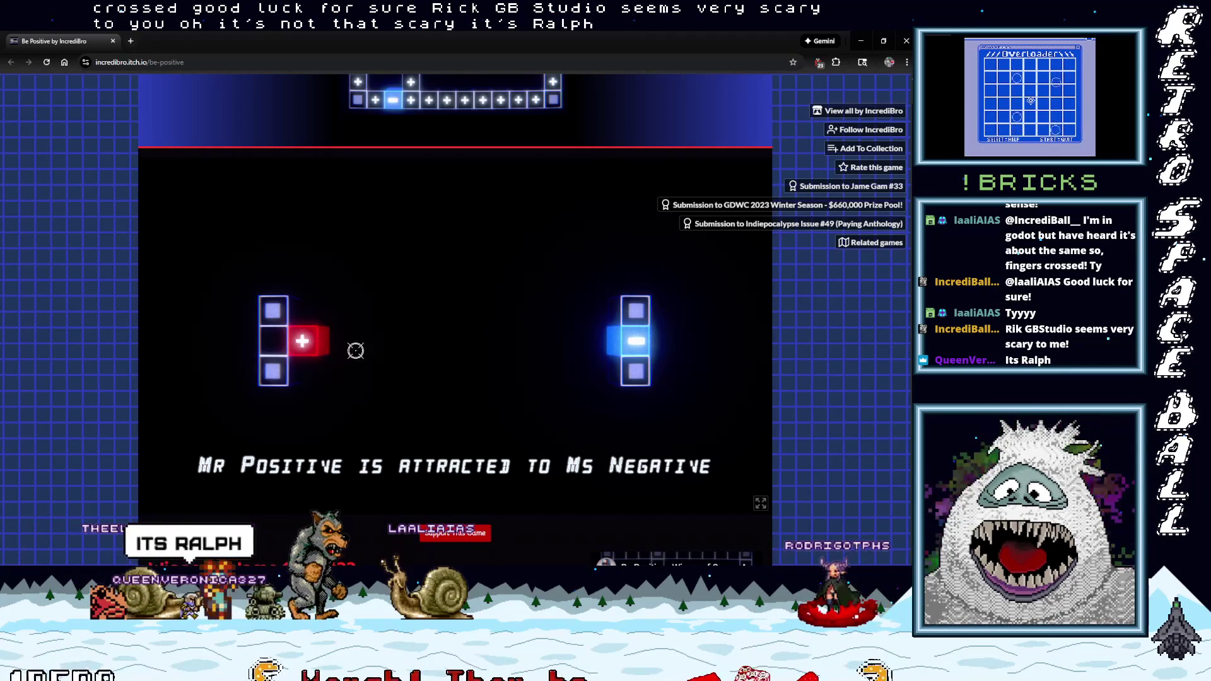
left_click(463, 362)
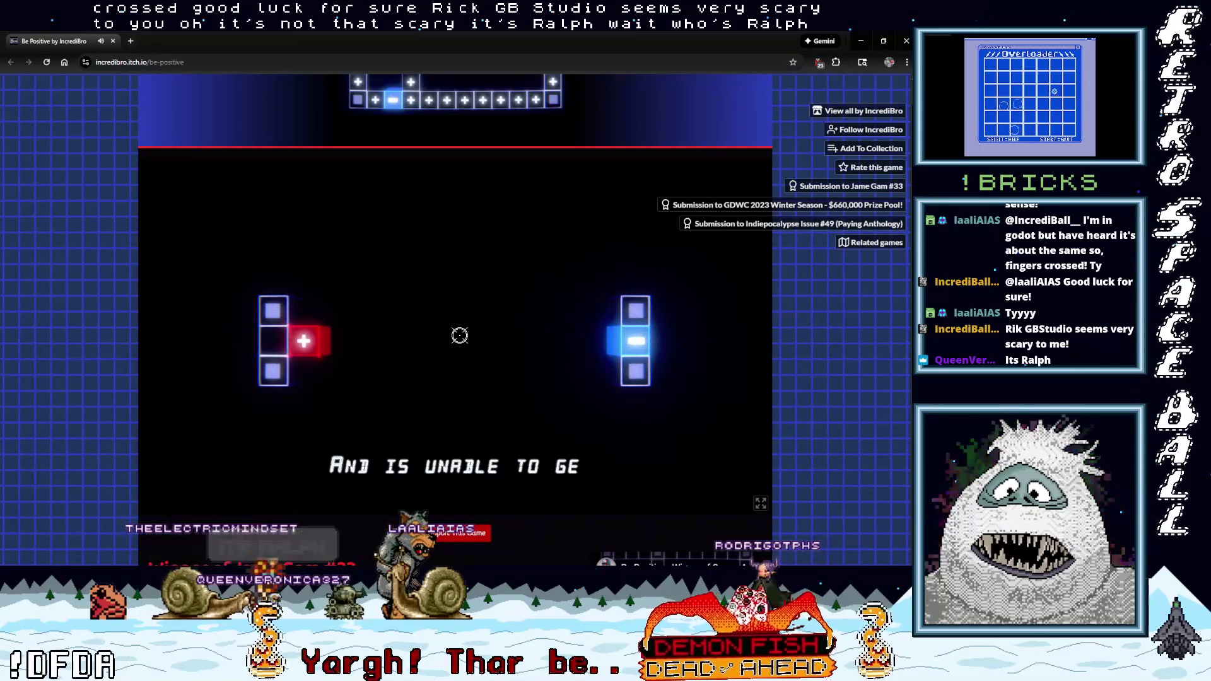
Advance the last caption and fill the empty box beside Mr. Positive to reach the title screen.
left_click(460, 336)
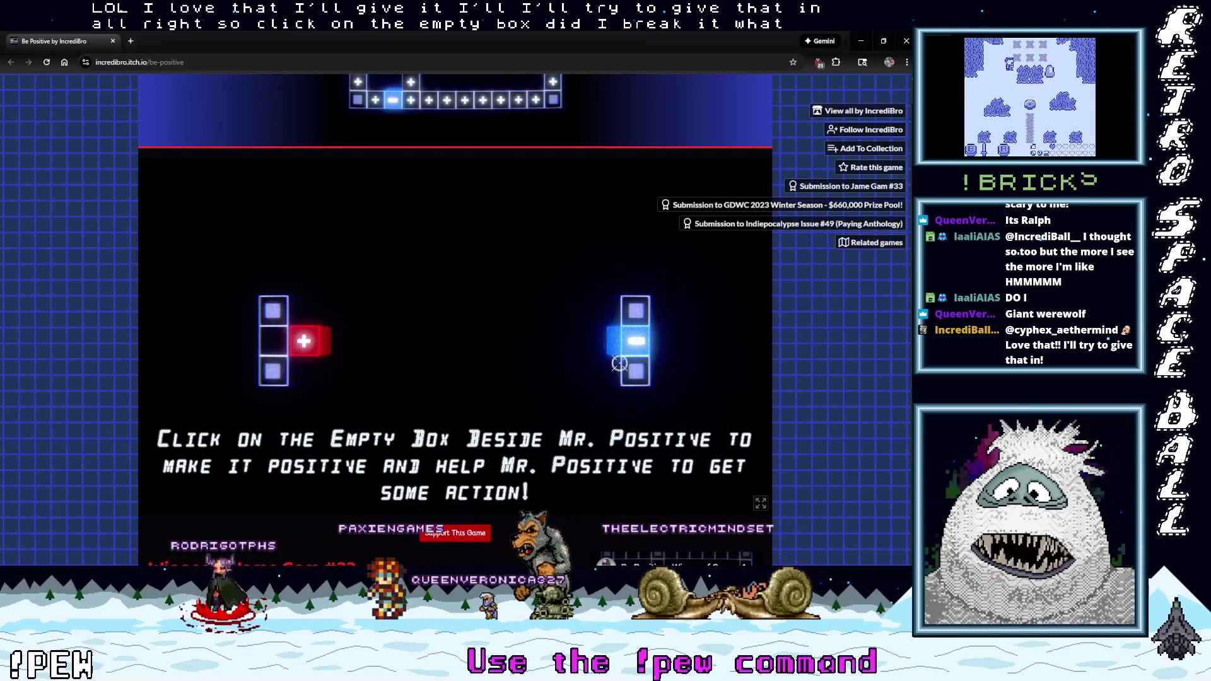
scroll(910, 173, "down", 2)
scroll(524, 268, "up", 1)
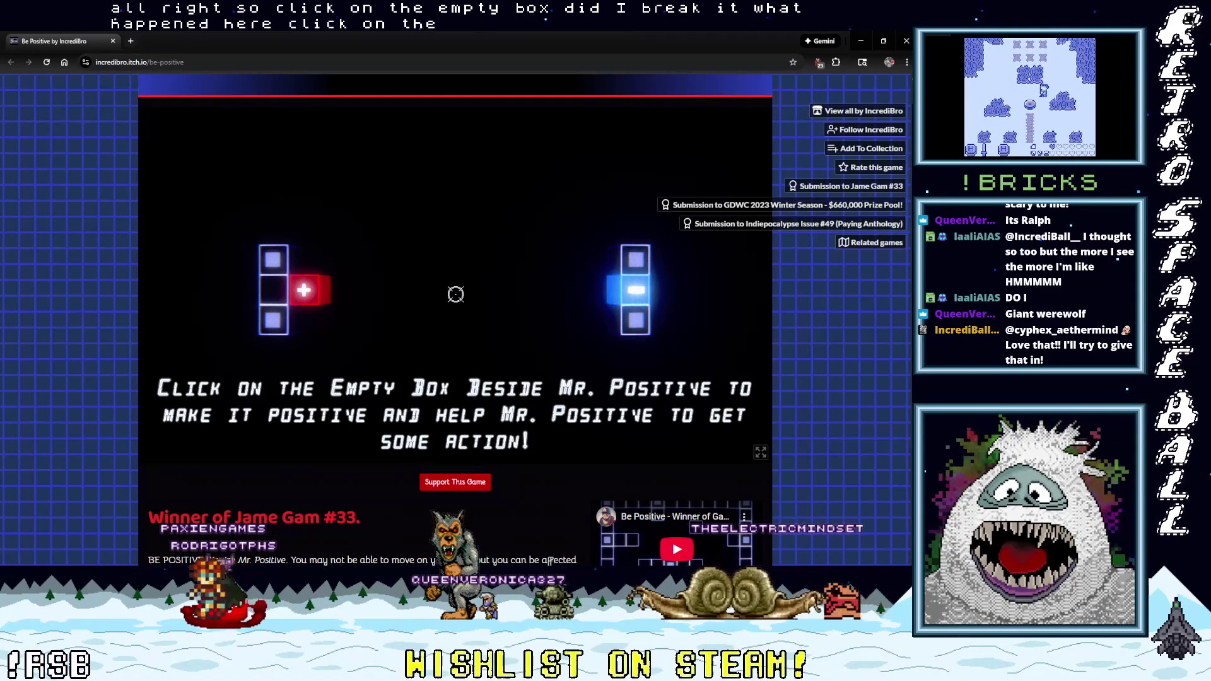
left_click(273, 293)
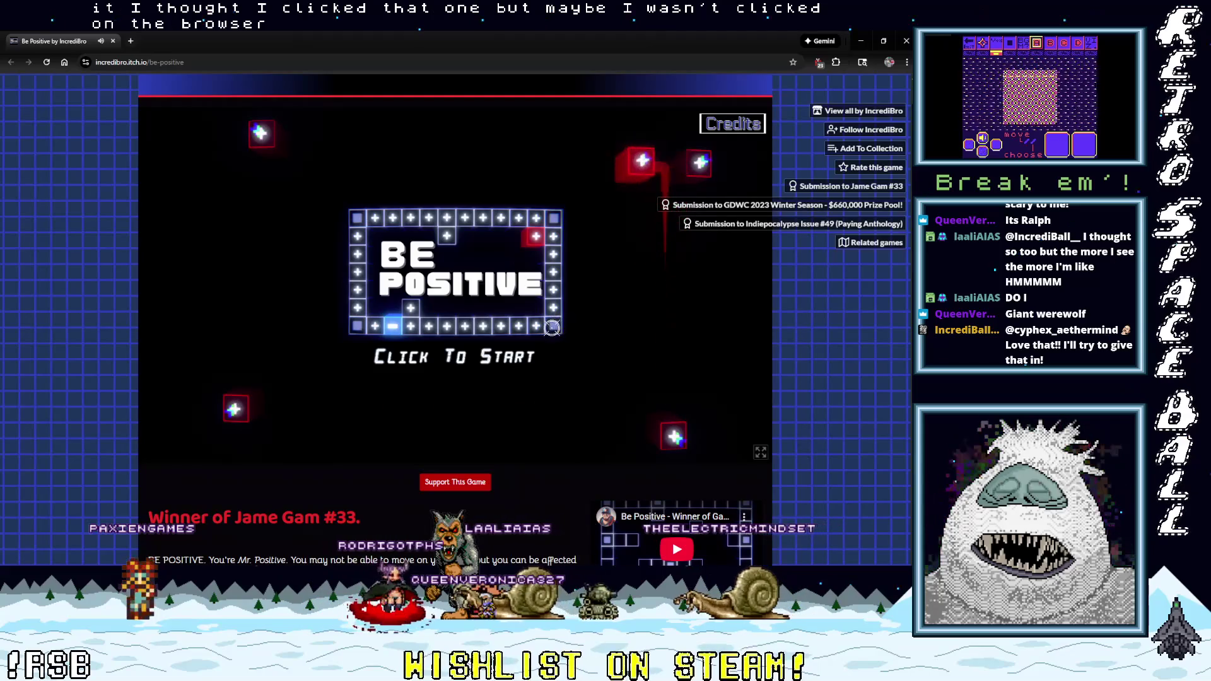
Start a Timed game at Level 1 and magnetize two walls to push Mr. Positive to Ms Negative.
left_click(448, 358)
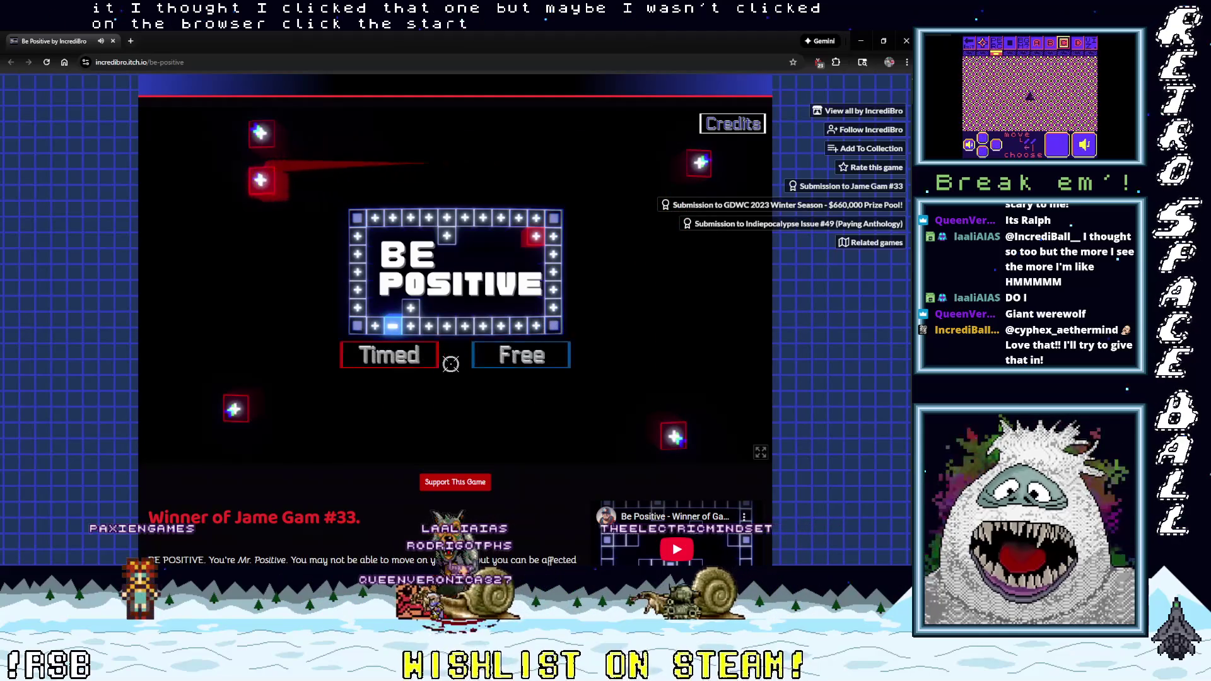
left_click(411, 357)
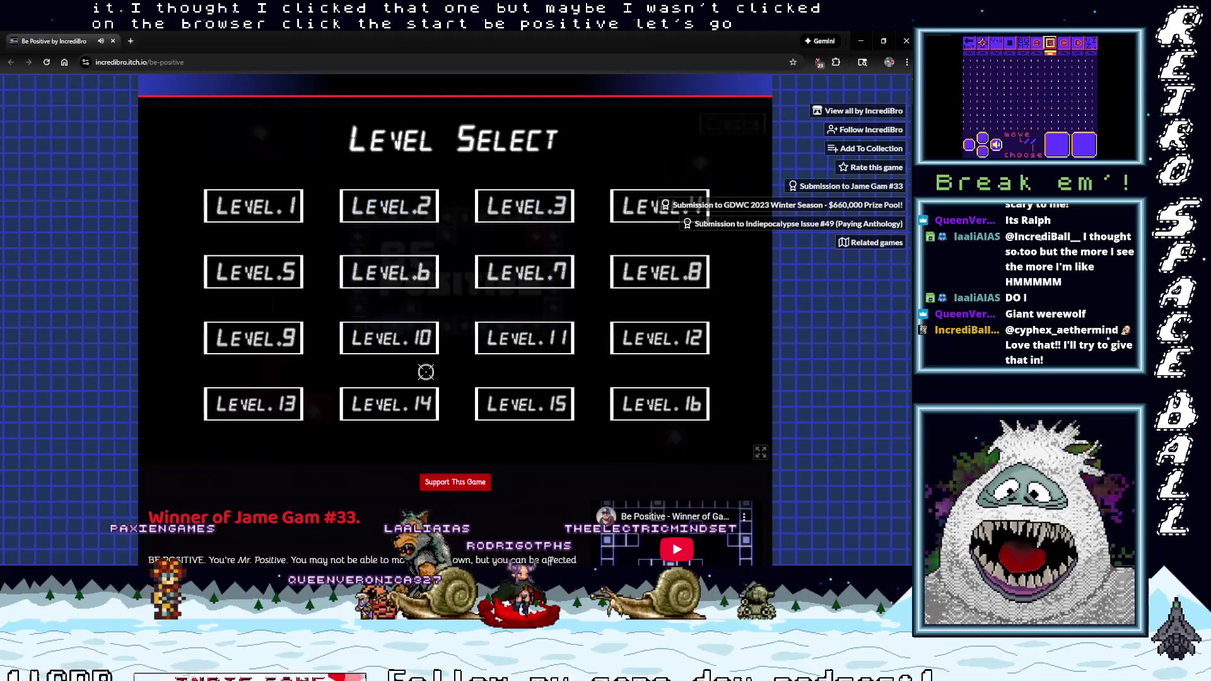
left_click(261, 208)
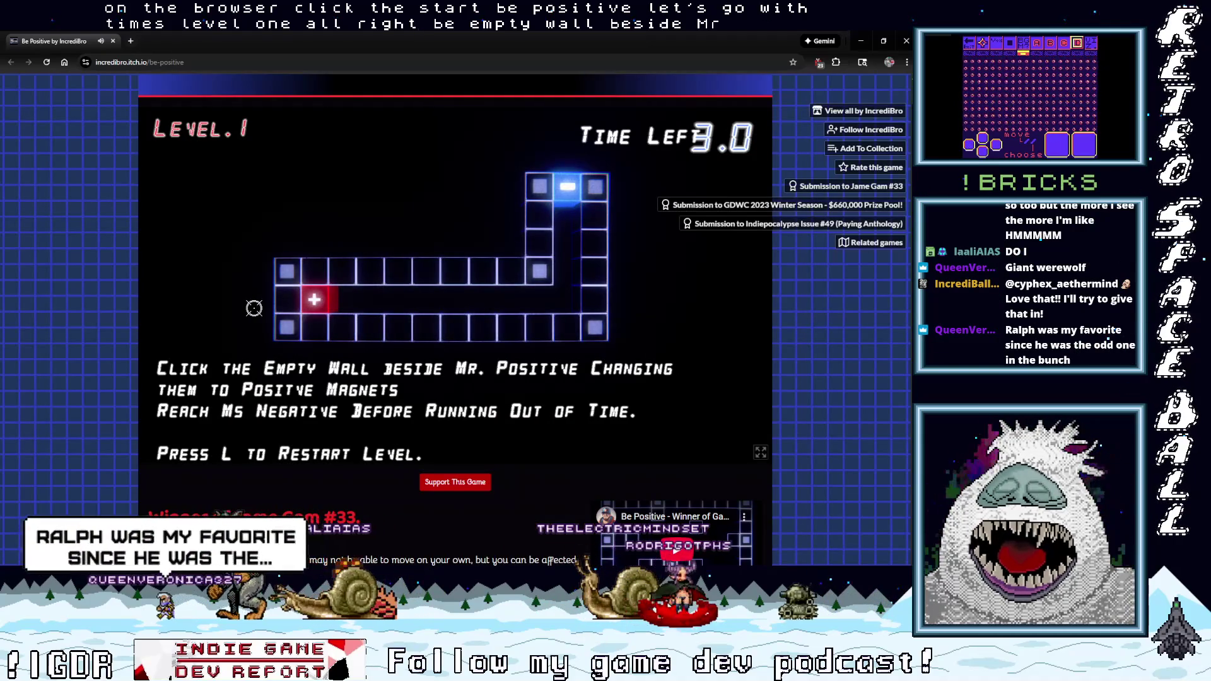
left_click(284, 300)
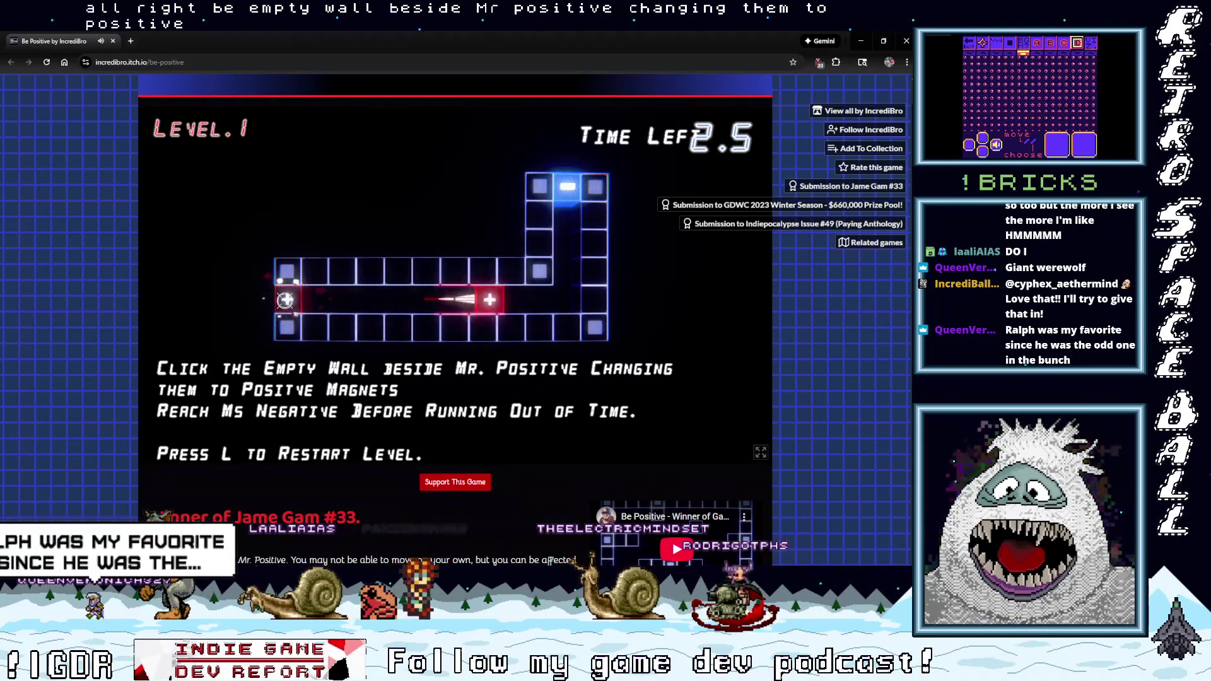
left_click(563, 328)
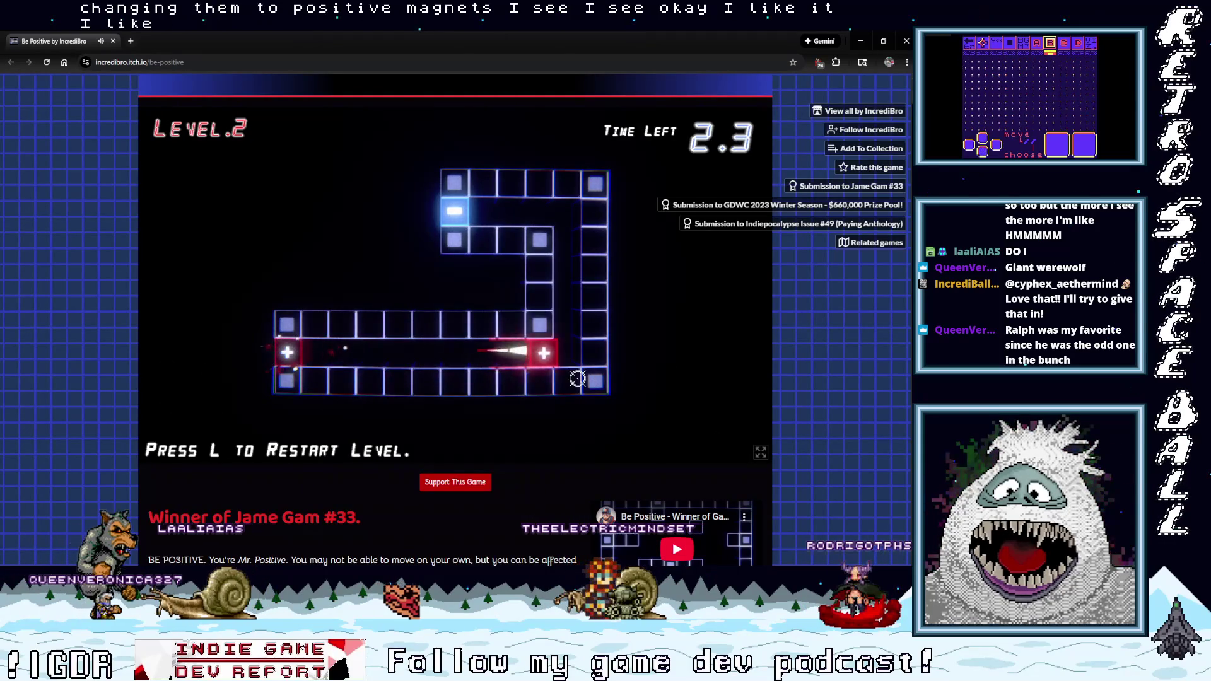
Magnetize two walls each on Levels 2 and 3 to steer Mr. Positive to Ms Negative.
left_click(567, 381)
left_click(595, 213)
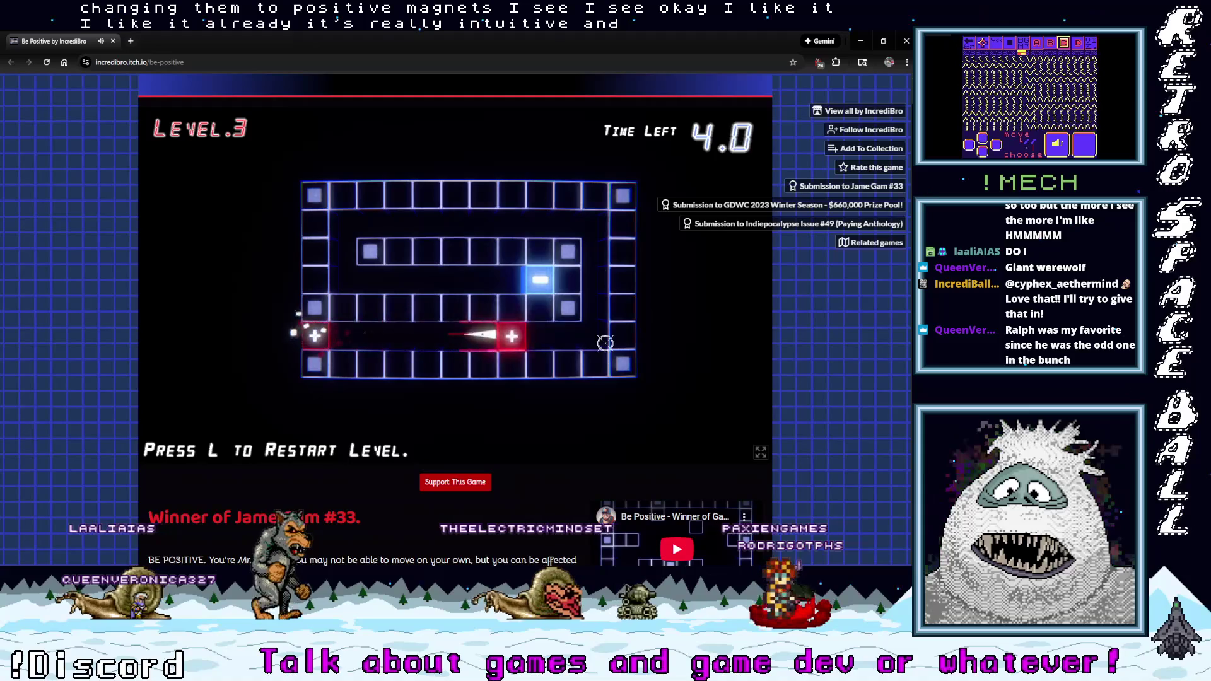
left_click(342, 195)
left_click(314, 280)
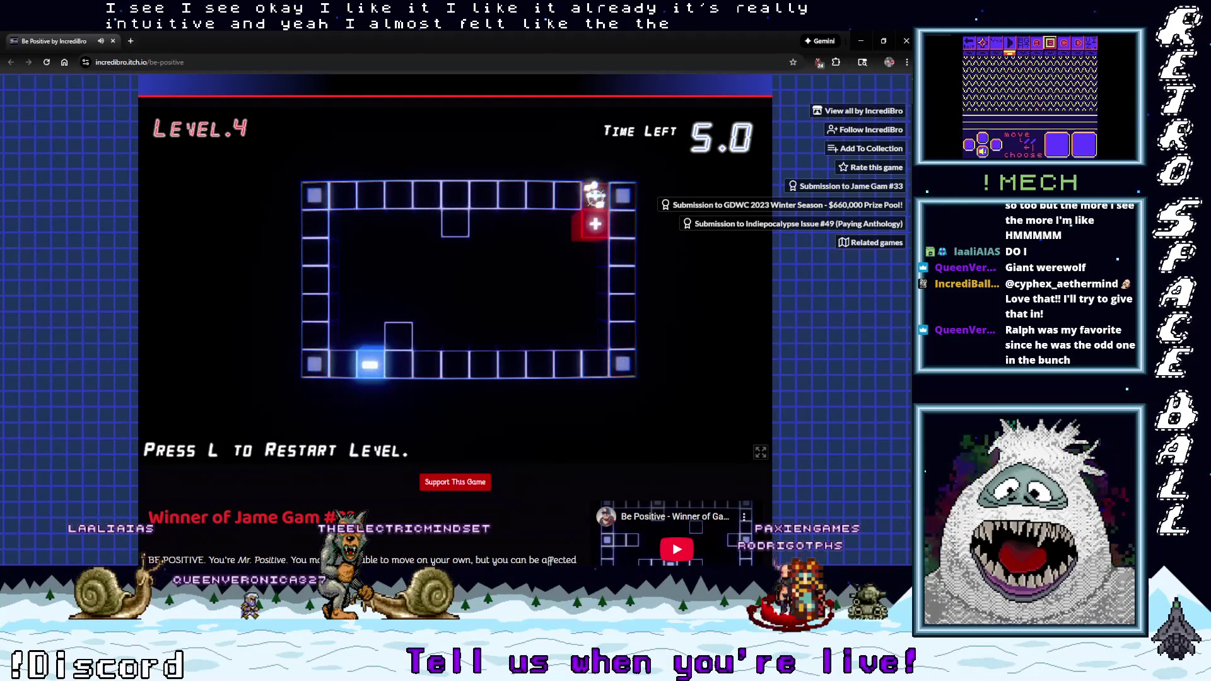
Magnetize four ring and bottom walls to clear Level 4.
left_click(596, 198)
left_click(622, 335)
left_click(427, 364)
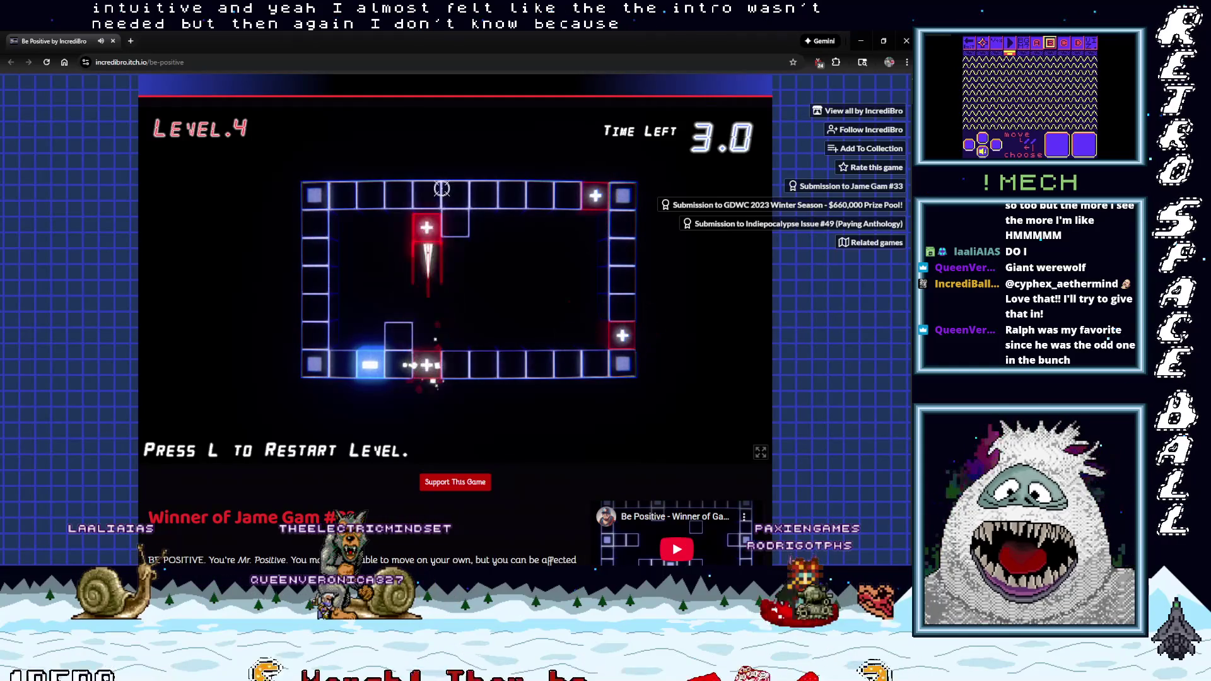
left_click(343, 195)
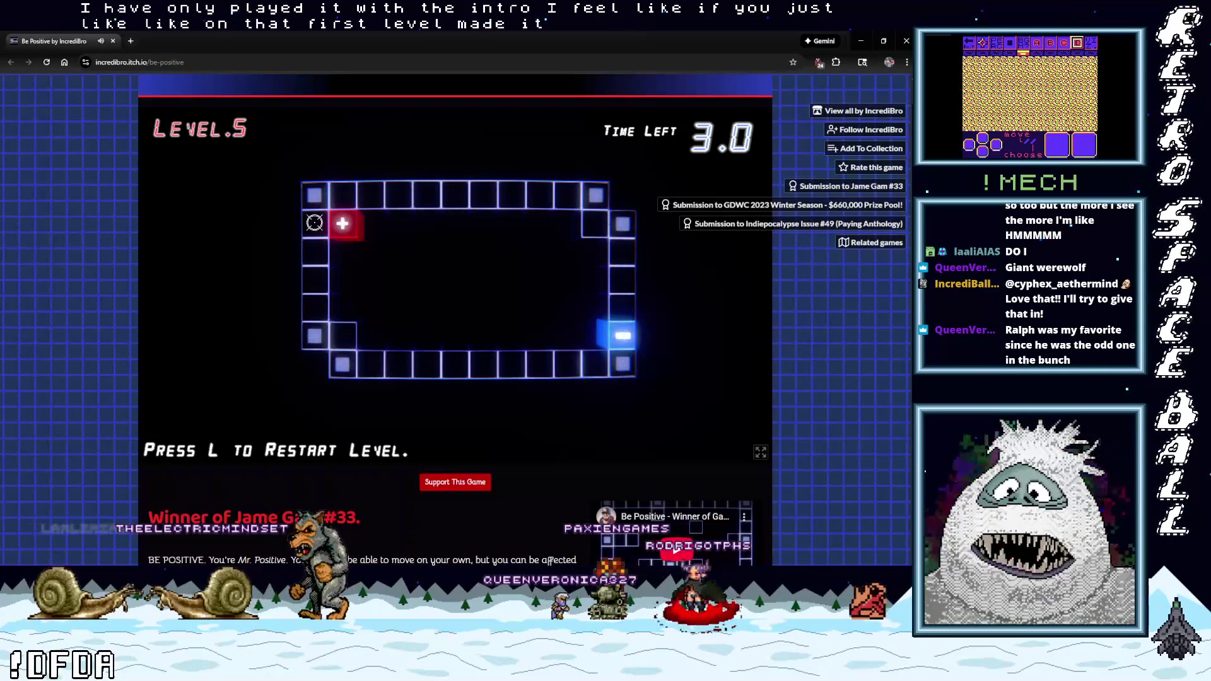
Magnetize walls to move Mr. Positive around Level 5, restarting twice after failed attempts.
left_click(321, 237)
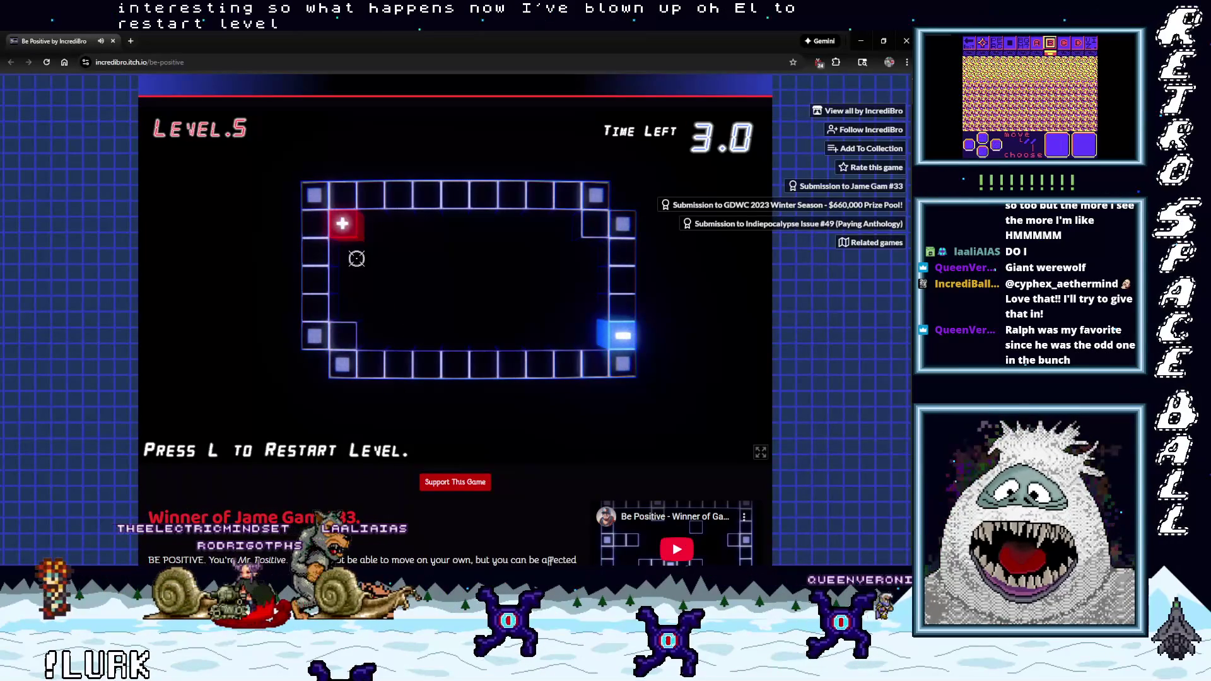
left_click(319, 307)
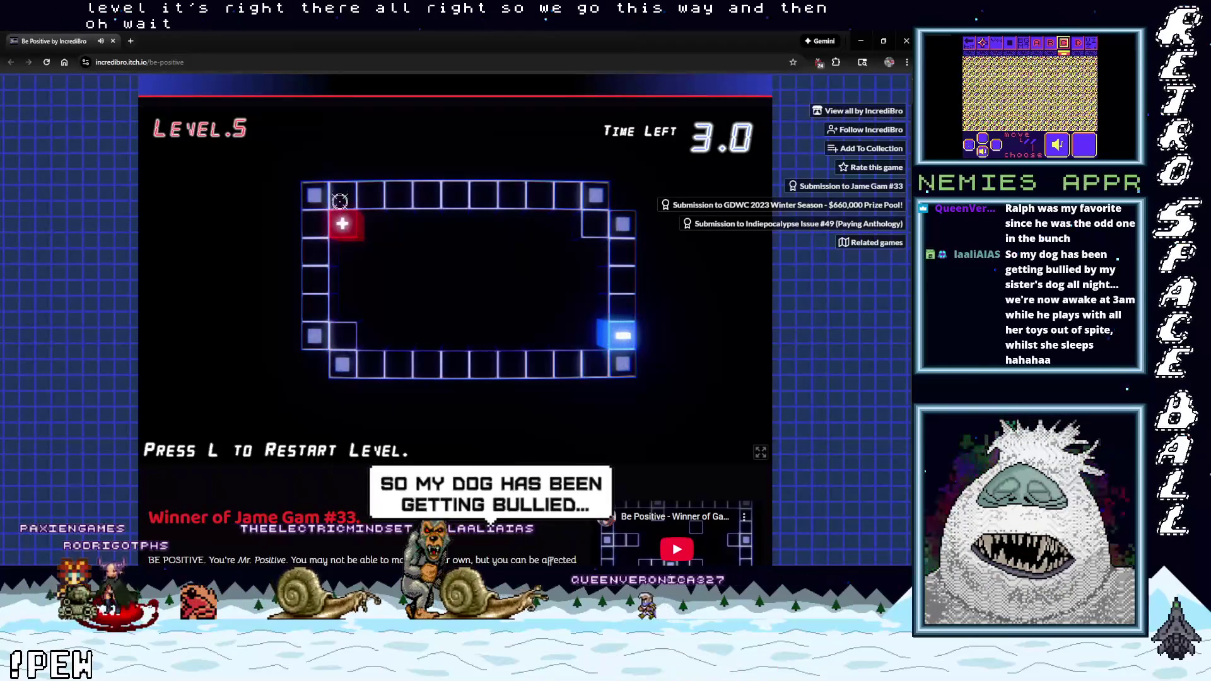
left_click(606, 301)
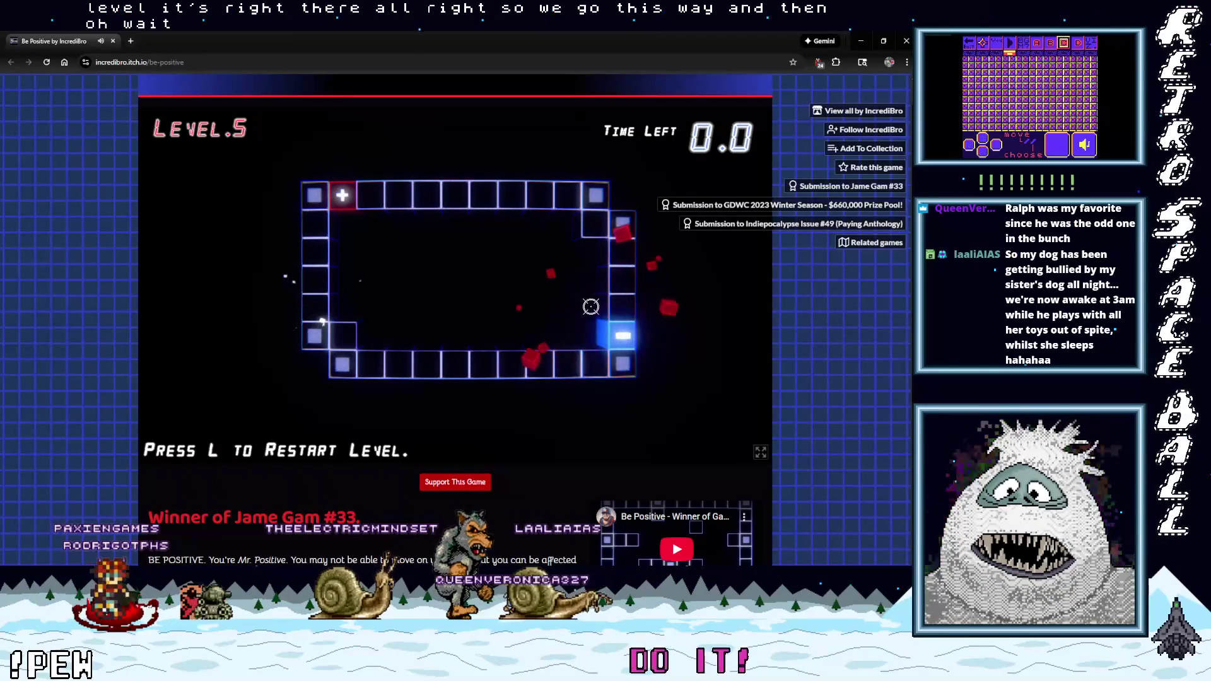
key("l")
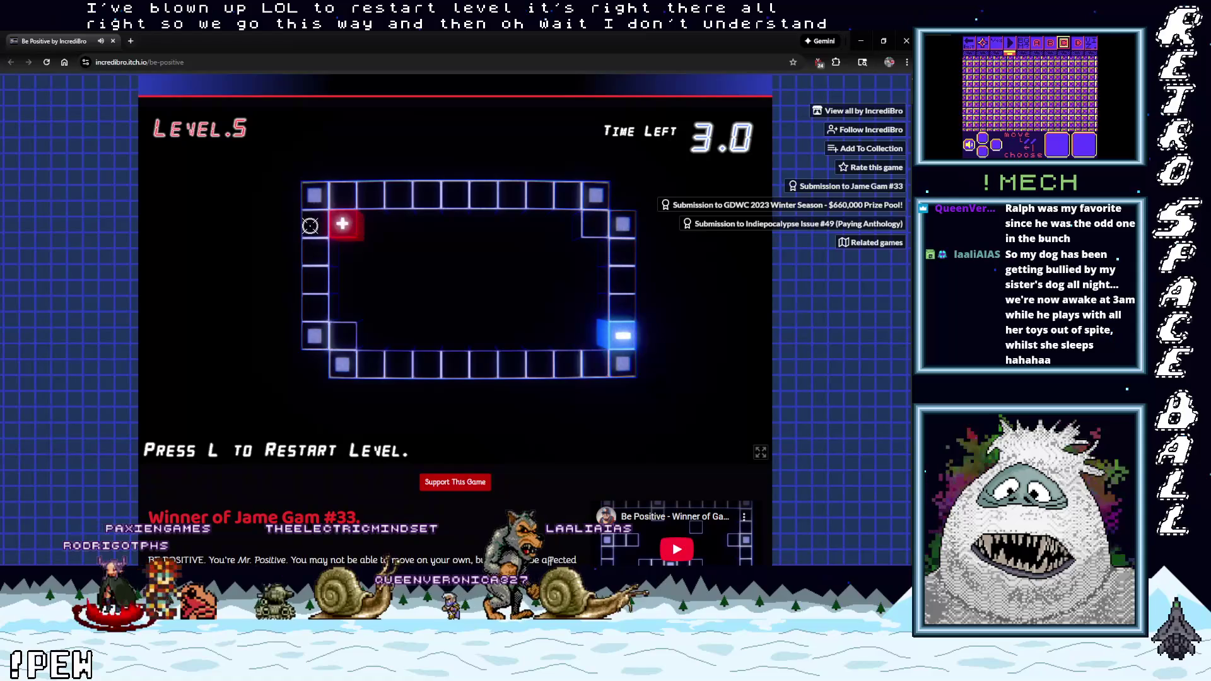
left_click(571, 198)
left_click(569, 337)
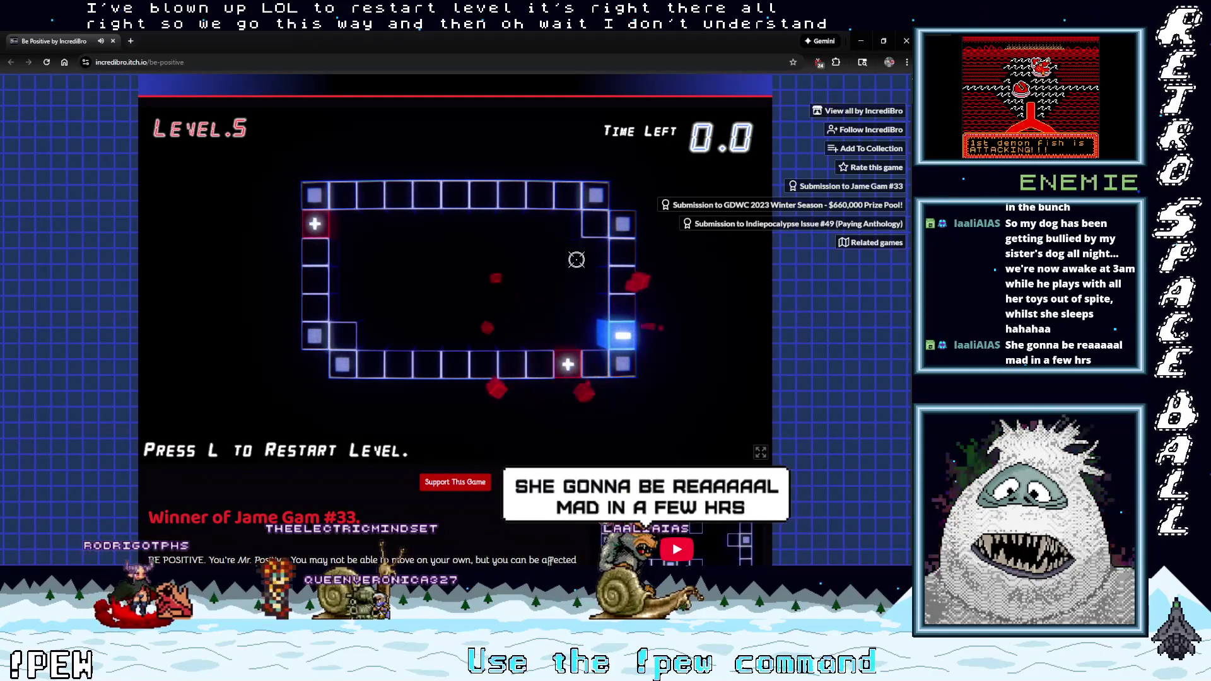
left_click(313, 225)
left_click(568, 364)
key("l")
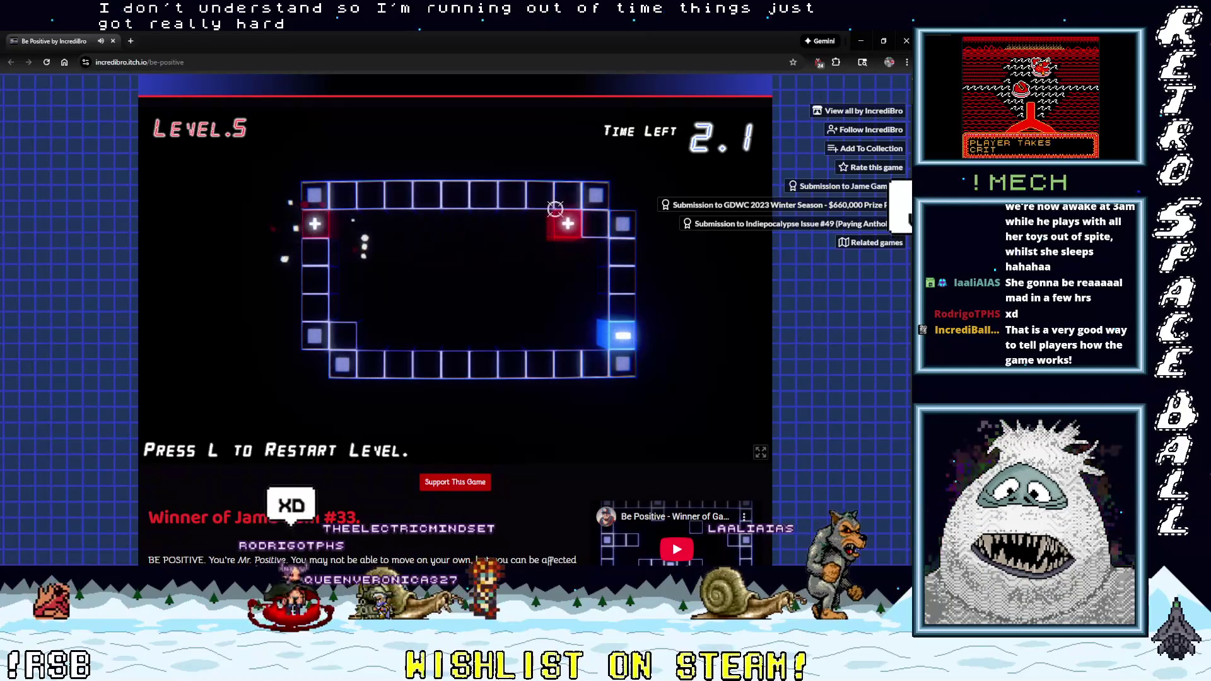
Place plus charges beside the red piece and along the top and bottom rows.
left_click(559, 204)
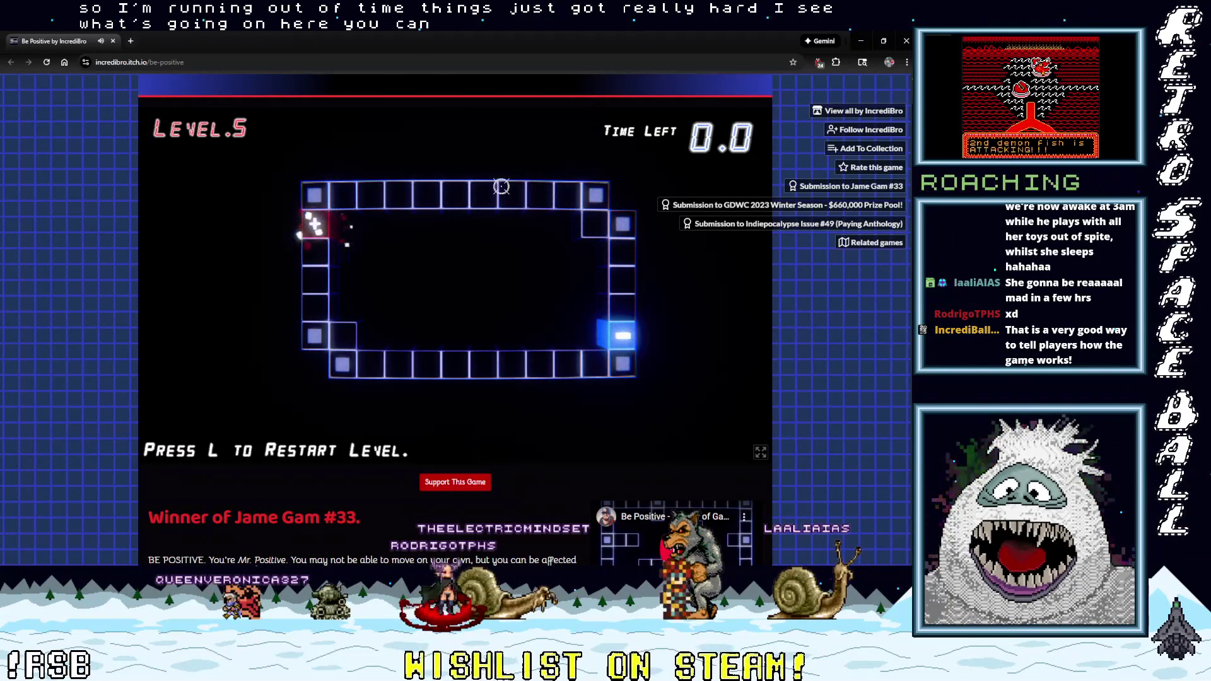
left_click(325, 227)
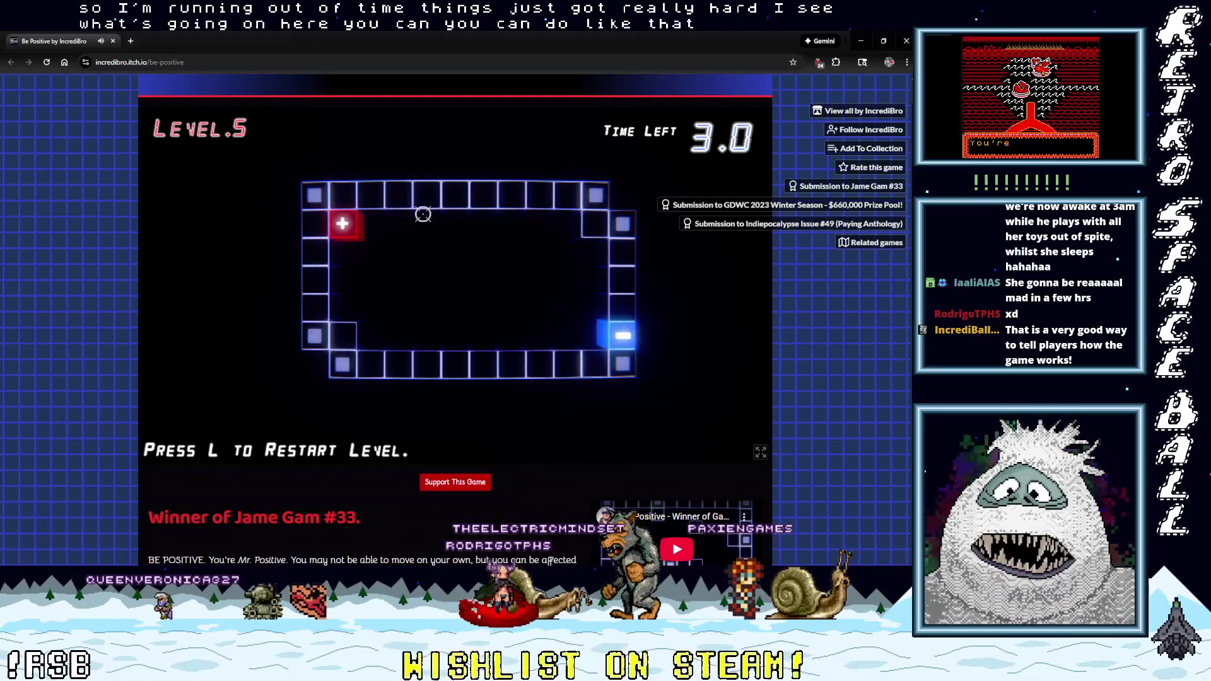
left_click(512, 194)
left_click(340, 227)
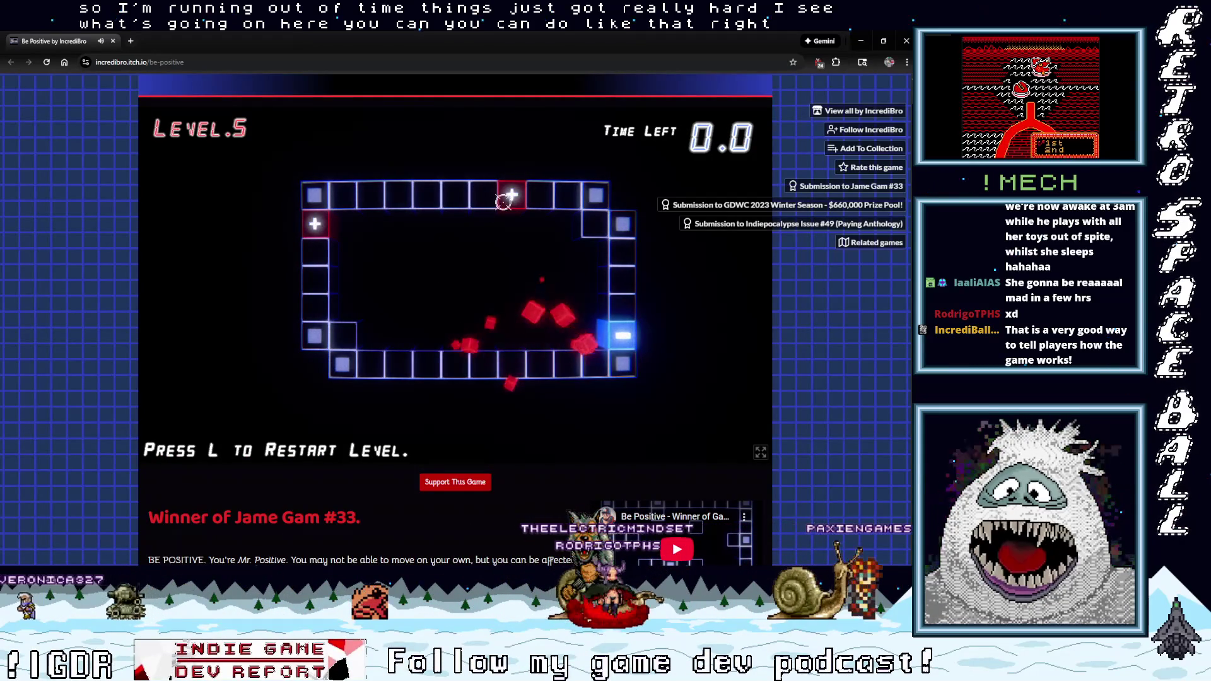
left_click(377, 207)
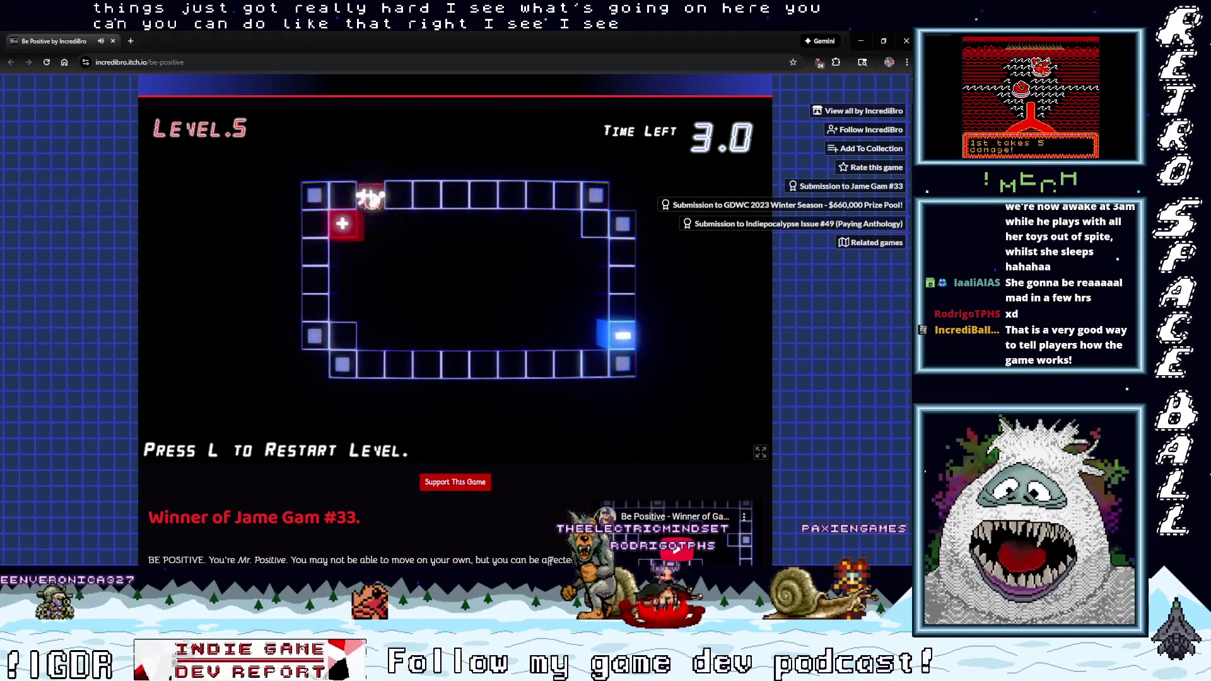
left_click(372, 195)
left_click(371, 365)
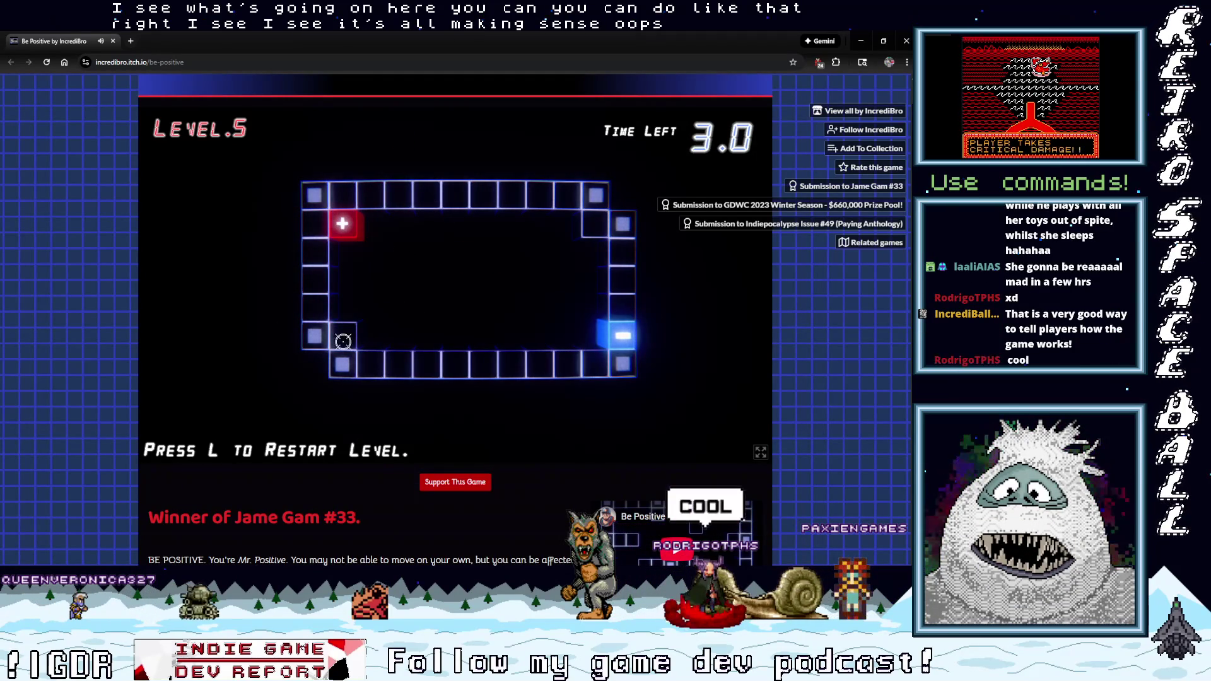
Place pluses on the top row and bottom-left cell to send the red piece into the blue minus.
left_click(322, 227)
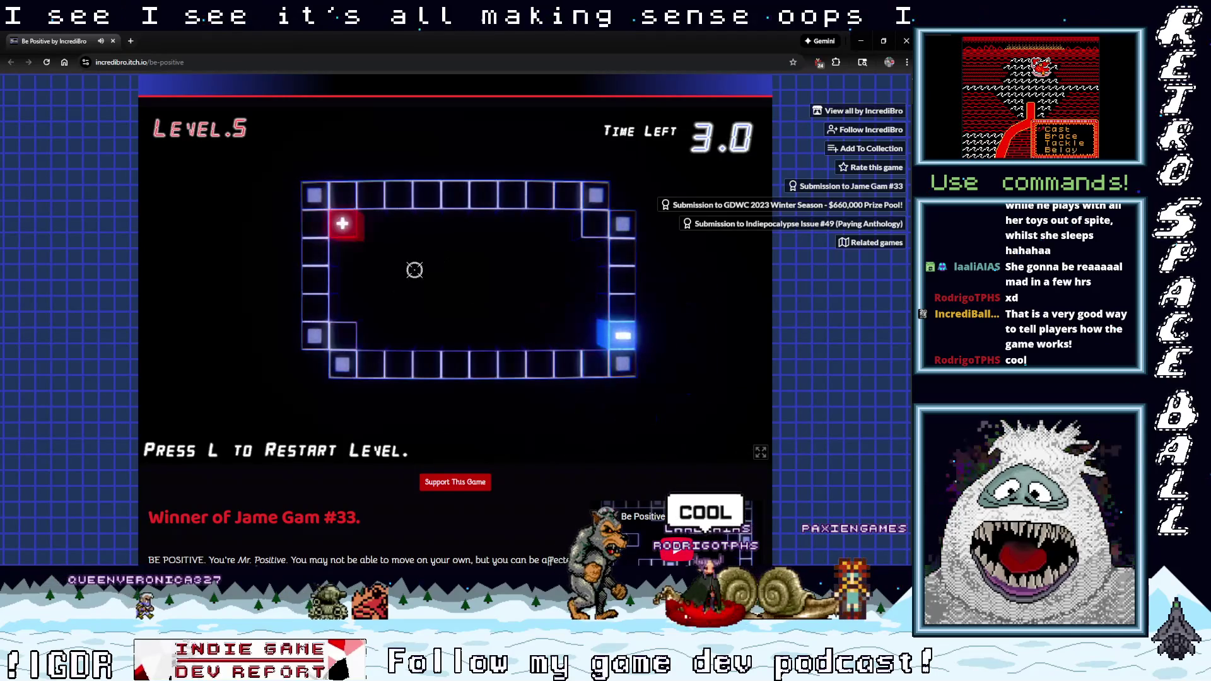
left_click(369, 197)
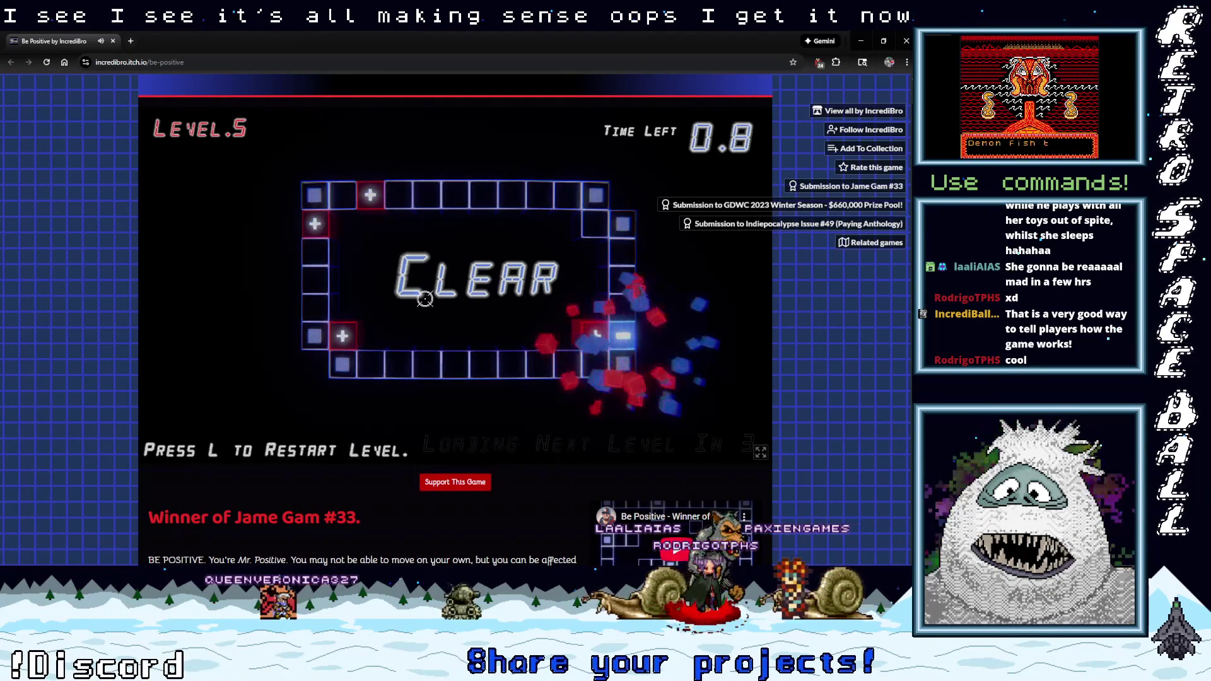
left_click(347, 195)
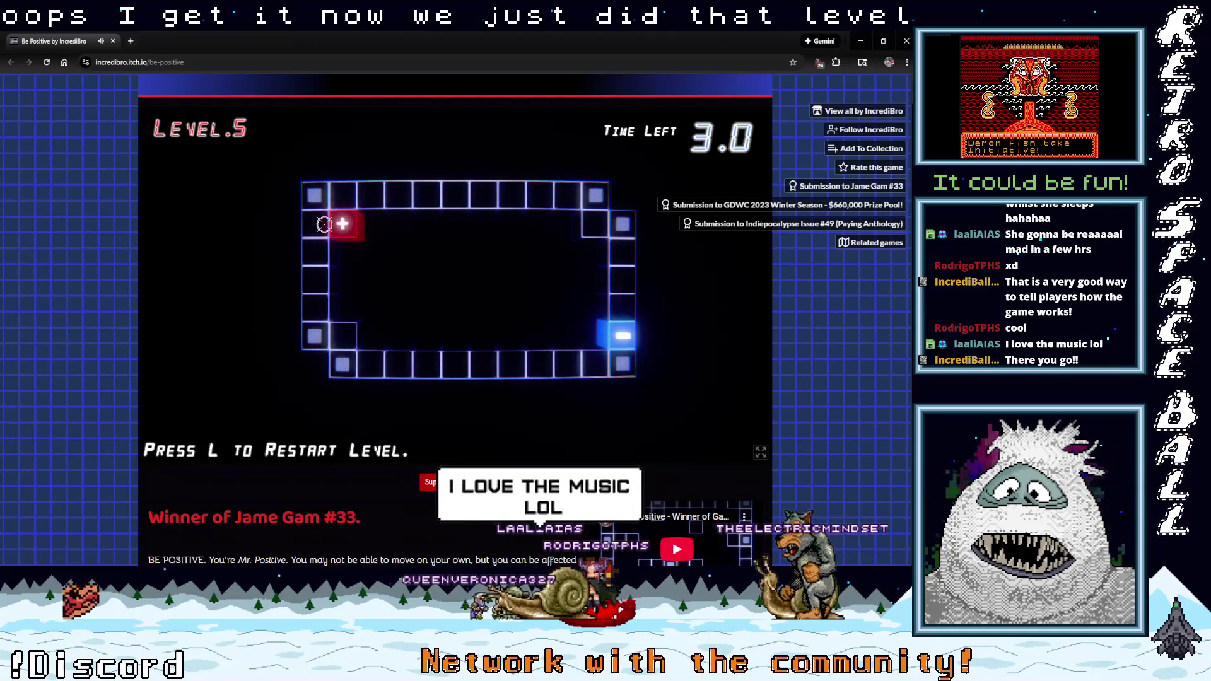
left_click(325, 230)
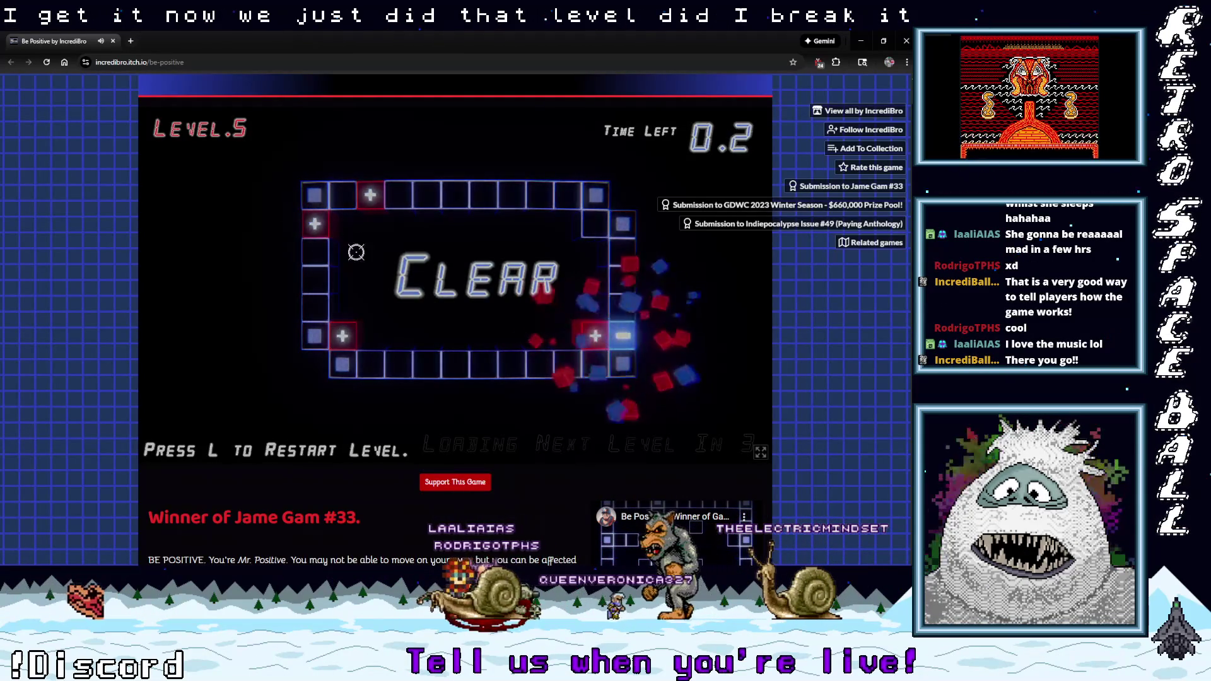
left_click(371, 196)
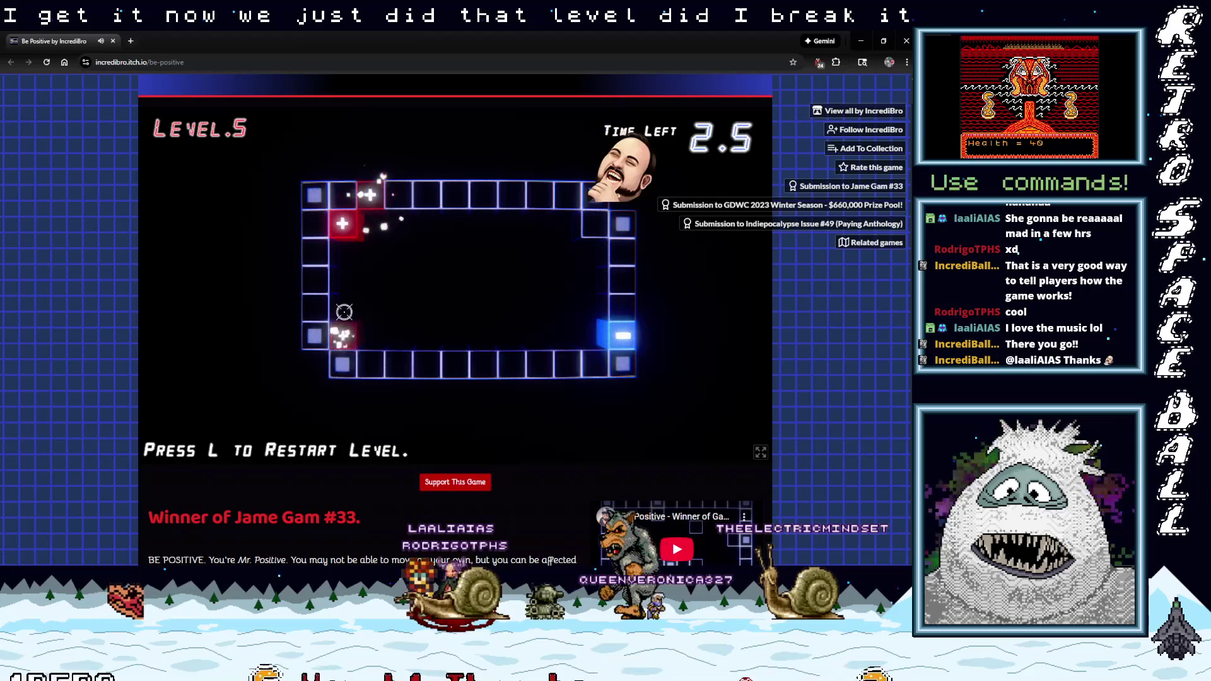
left_click(345, 330)
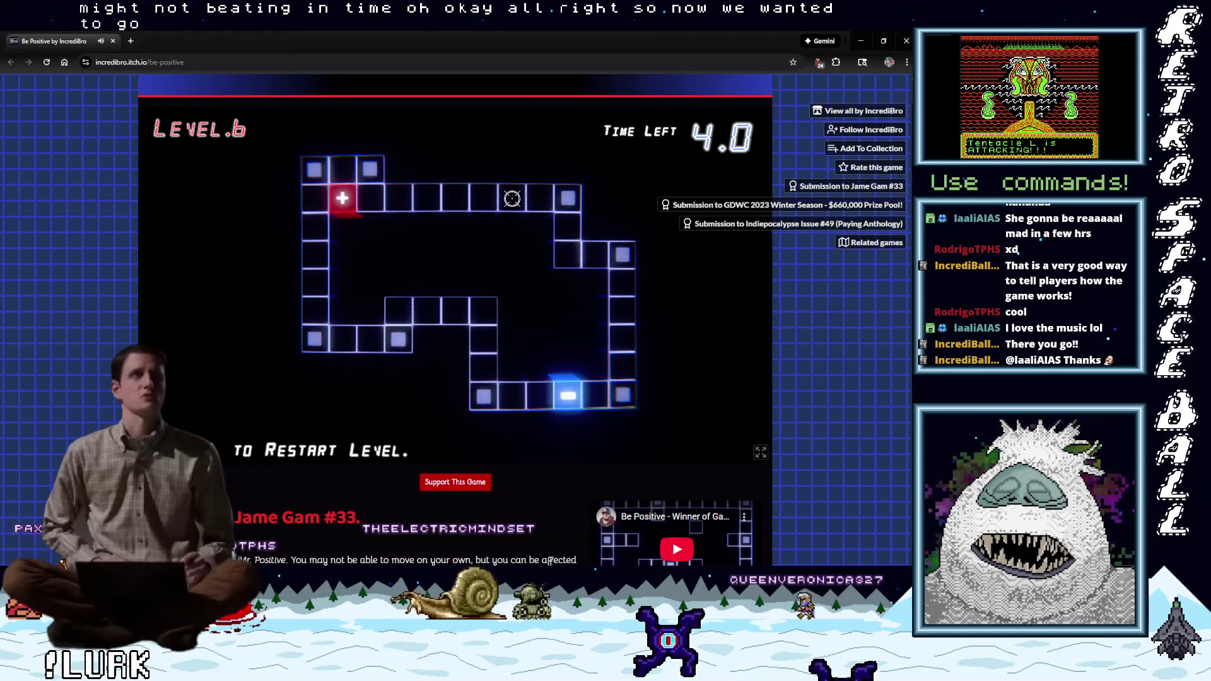
Place four plus charges along the Level 6 track to guide the piece to the goal.
left_click(512, 198)
left_click(483, 368)
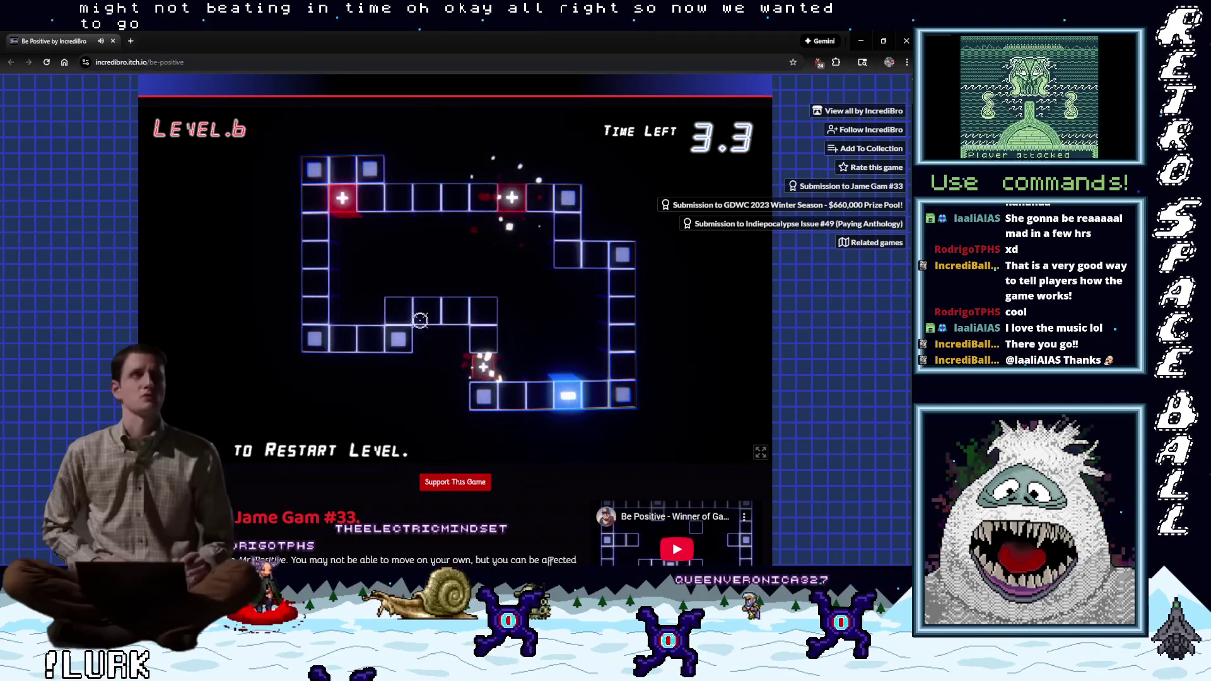
left_click(315, 226)
left_click(344, 172)
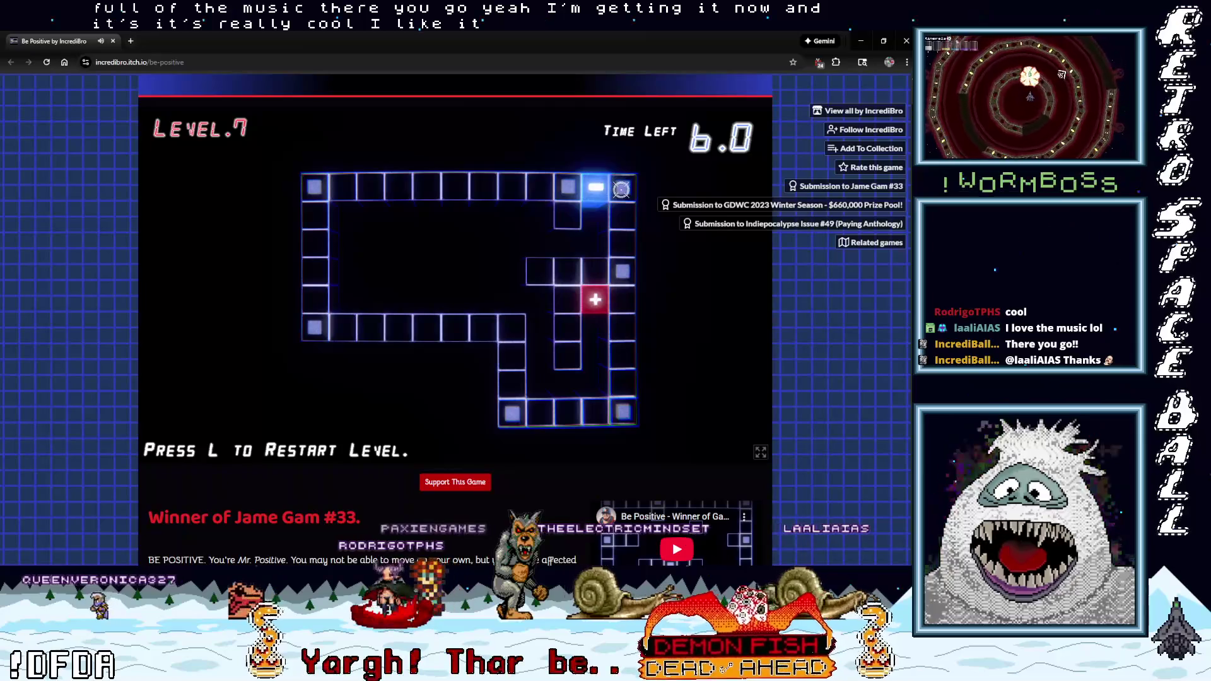
Place pluses around the Level 7 track on a first attempt that runs out of time.
left_click(567, 214)
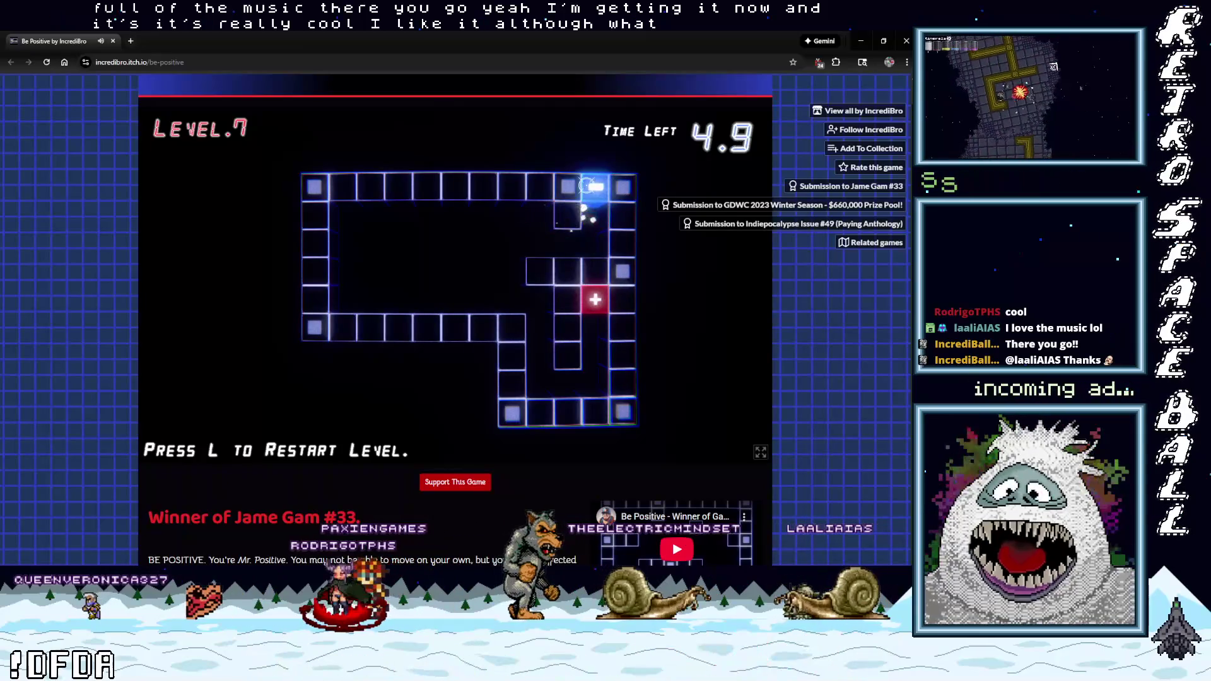
left_click(594, 271)
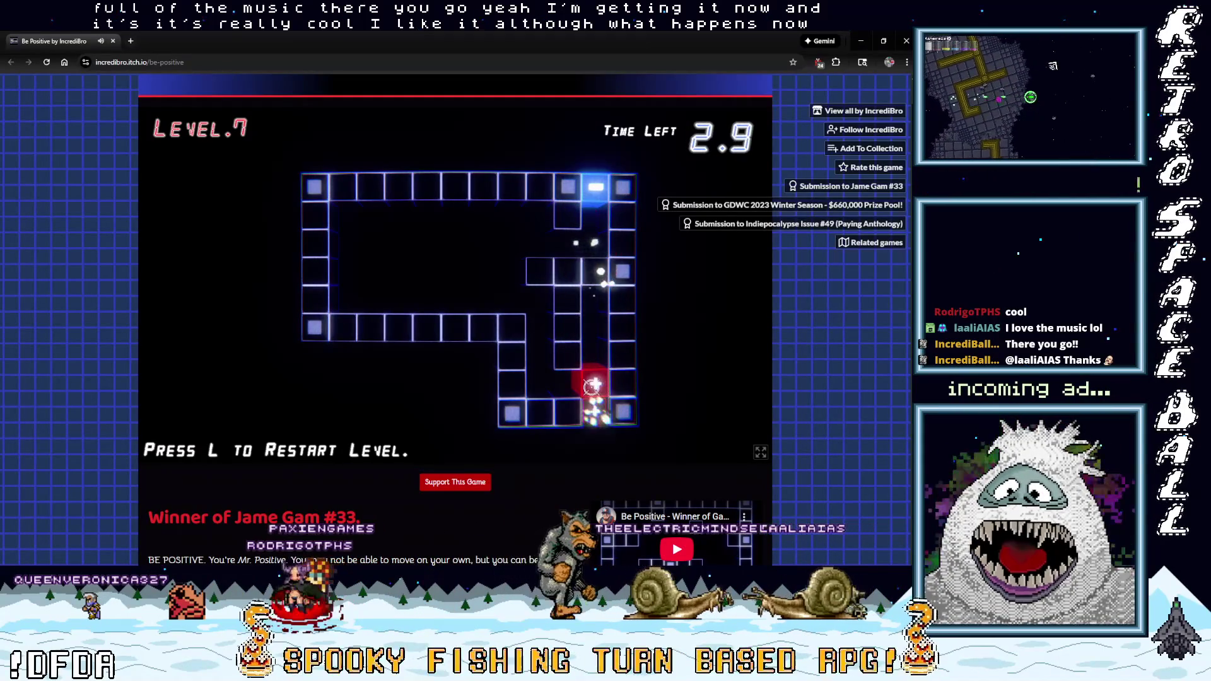
left_click(595, 300)
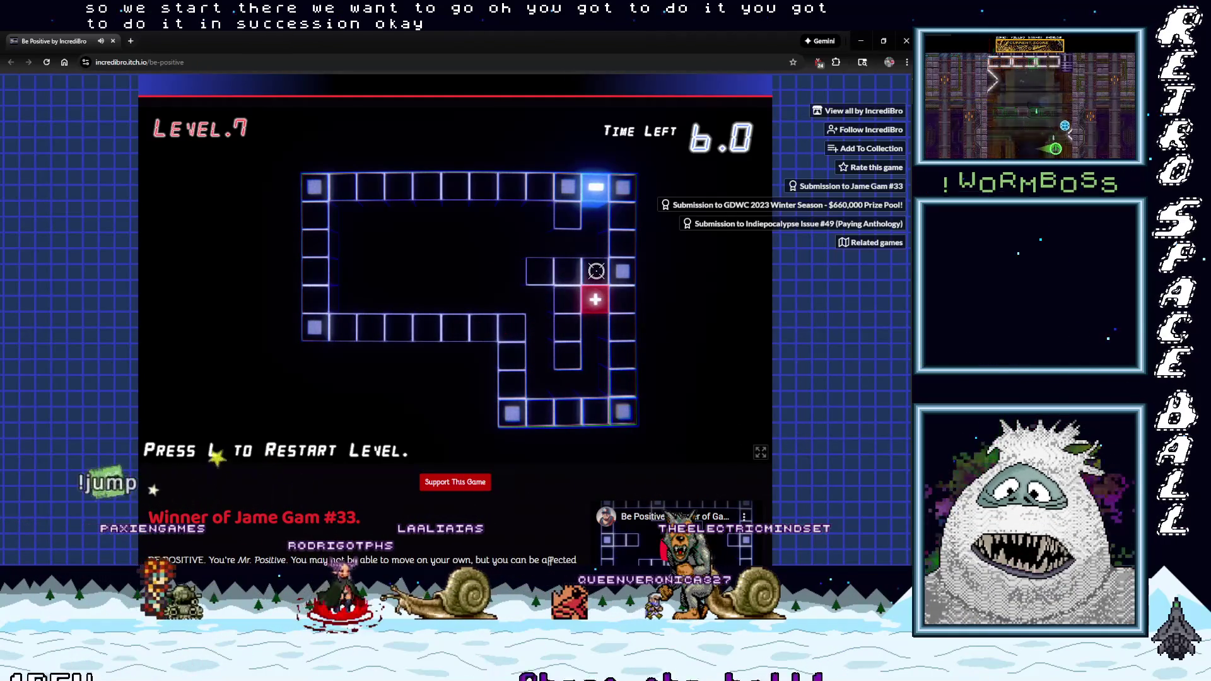
left_click(616, 383)
left_click(612, 384)
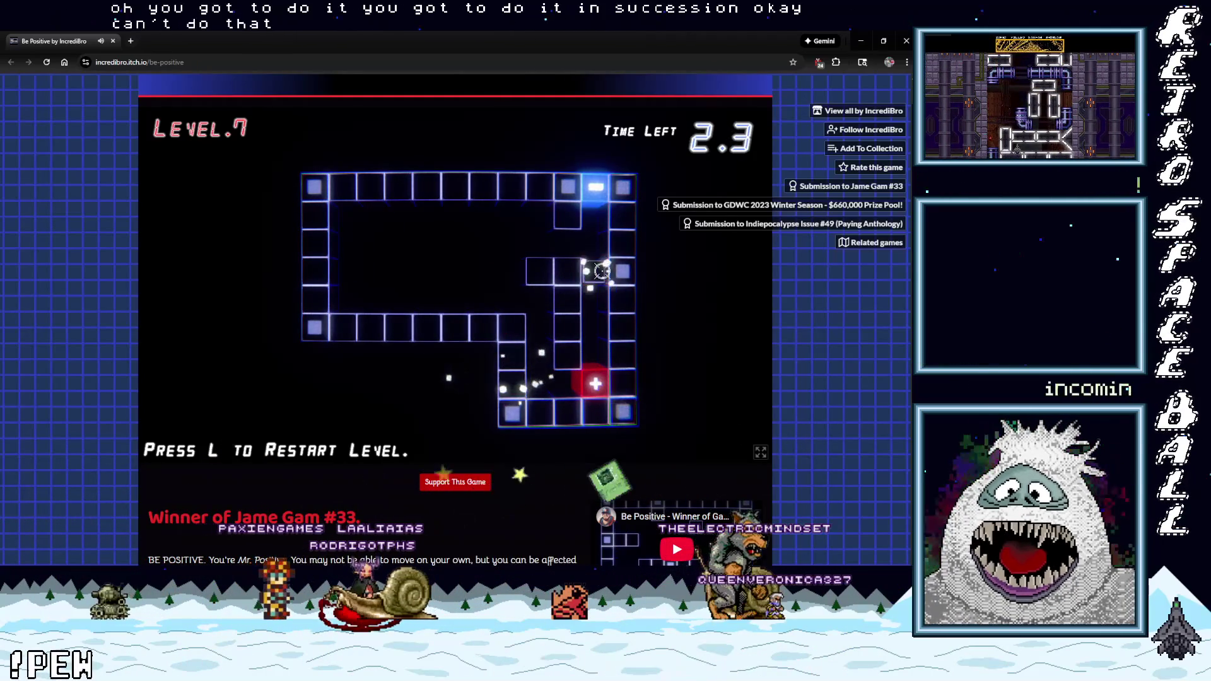
left_click(624, 391)
left_click(624, 391)
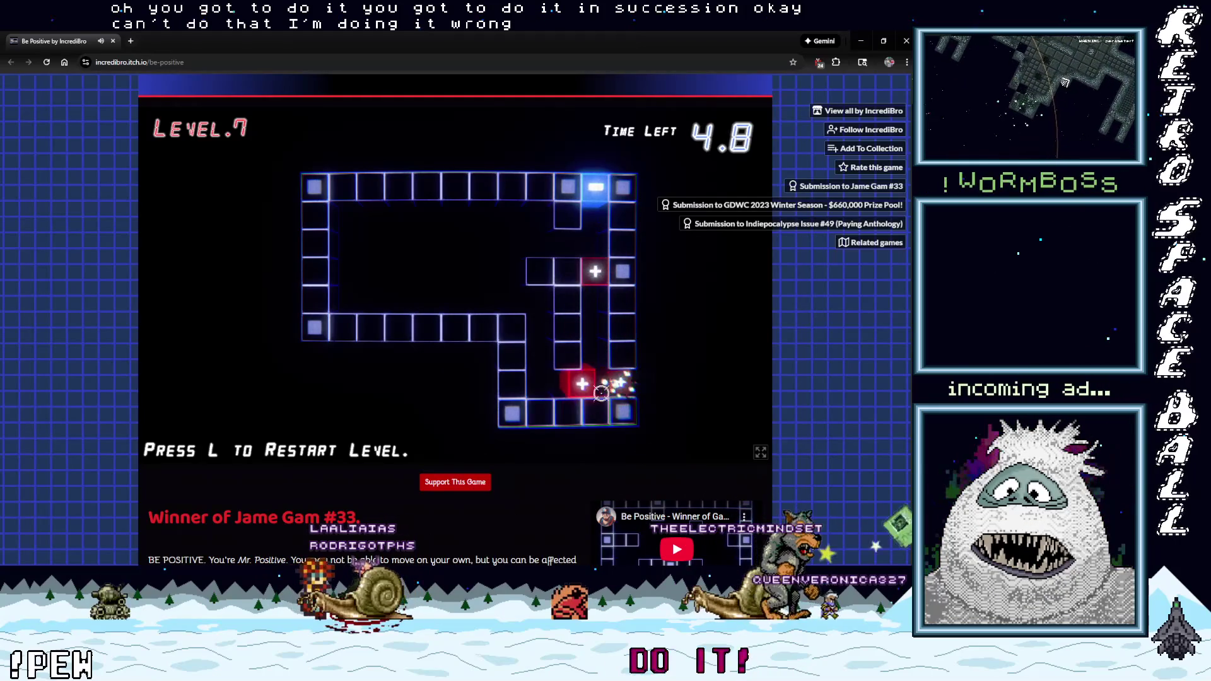
left_click(572, 283)
left_click(350, 318)
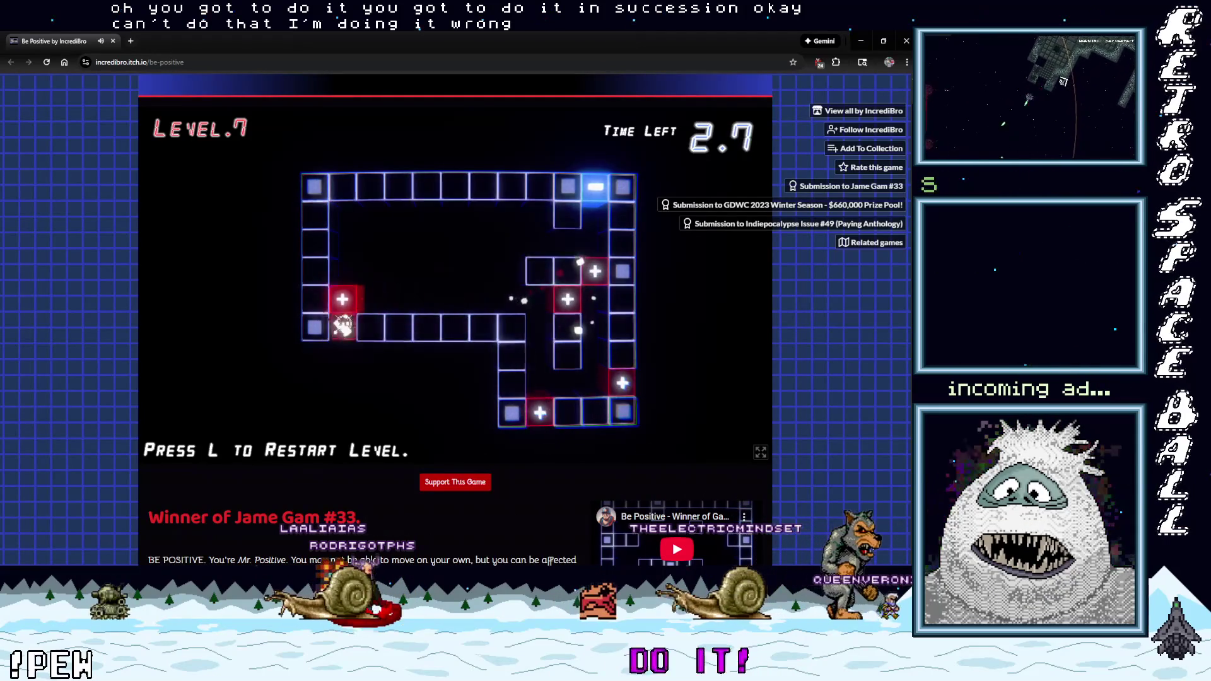
left_click(319, 208)
left_click(540, 196)
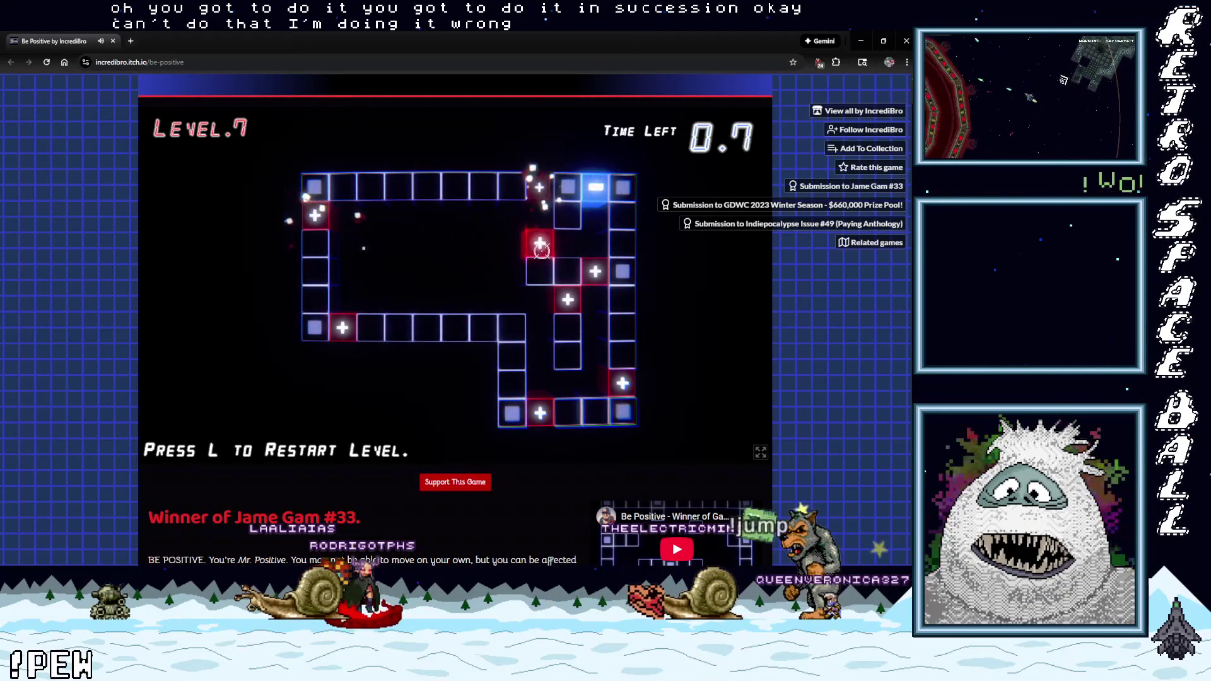
left_click(315, 244)
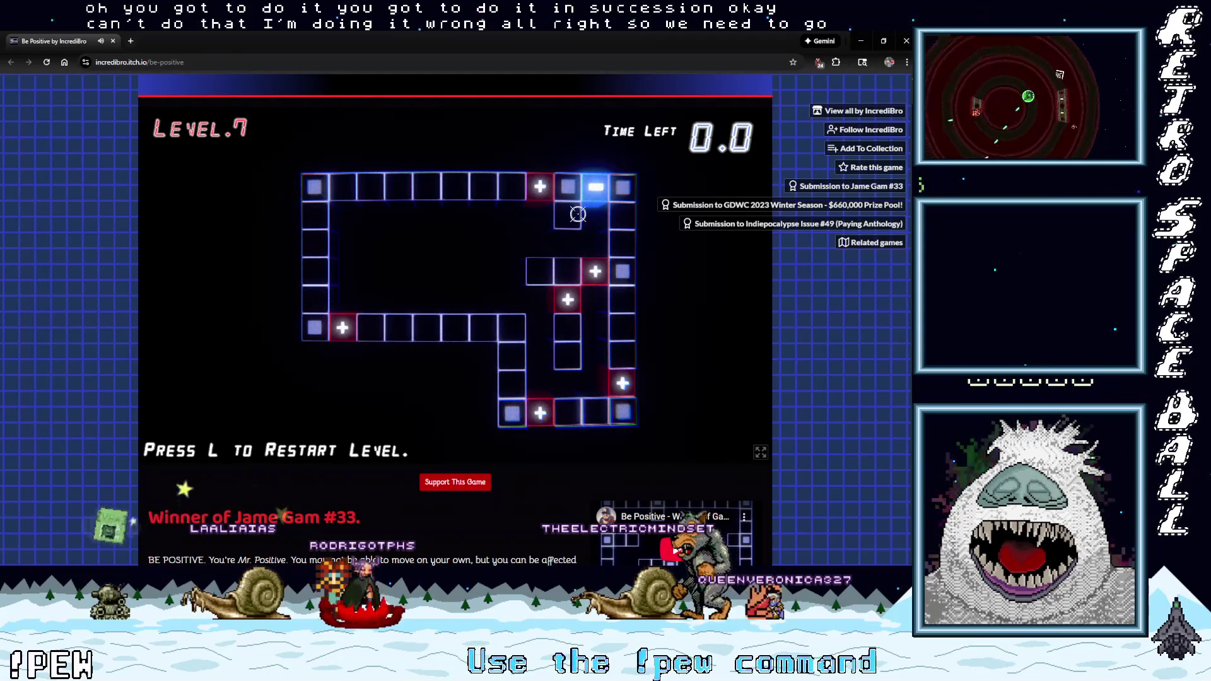
Restart Level 7 and place six pluses around the red piece to steer it into the goal.
key("l")
left_click(595, 271)
left_click(568, 300)
left_click(540, 383)
left_click(541, 411)
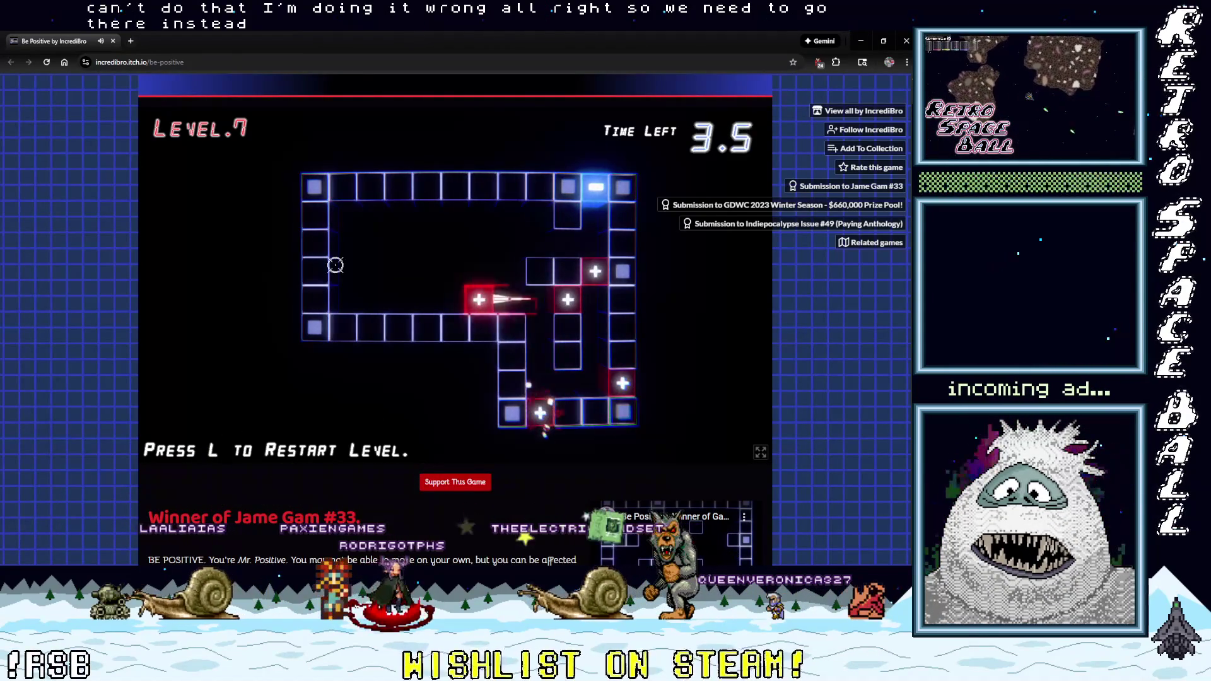
left_click(316, 273)
left_click(314, 246)
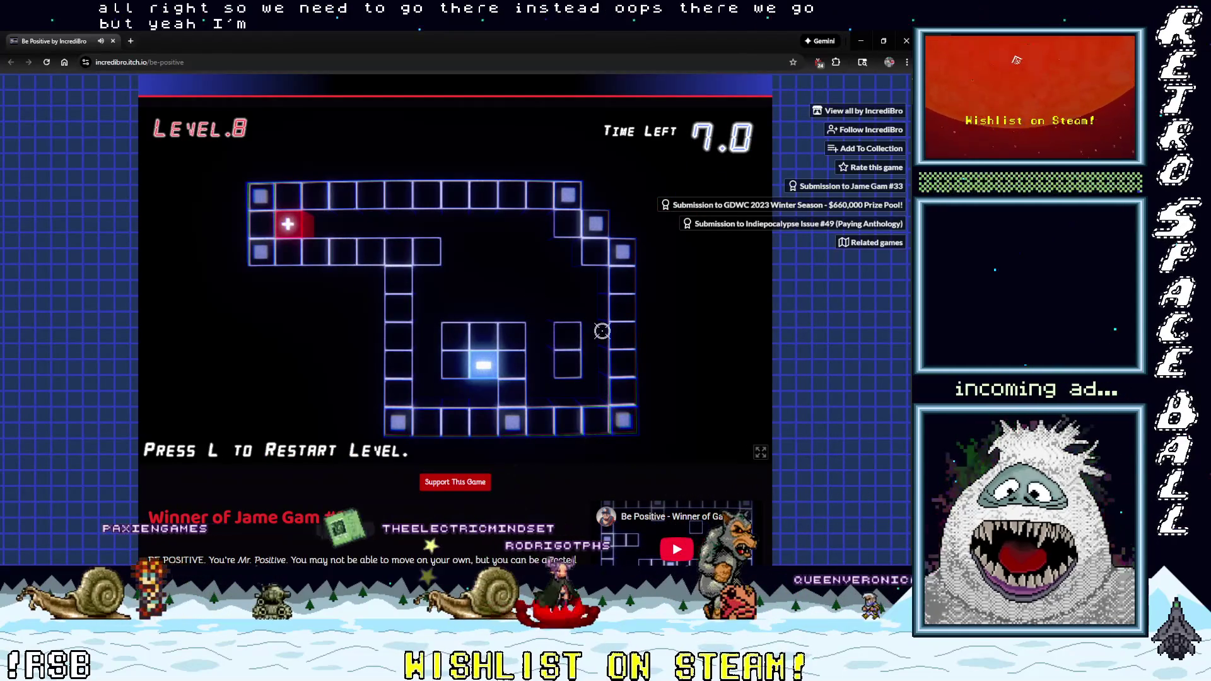
Fire plus charges to route the red piece around the Level 8 track on a first attempt.
left_click(398, 221)
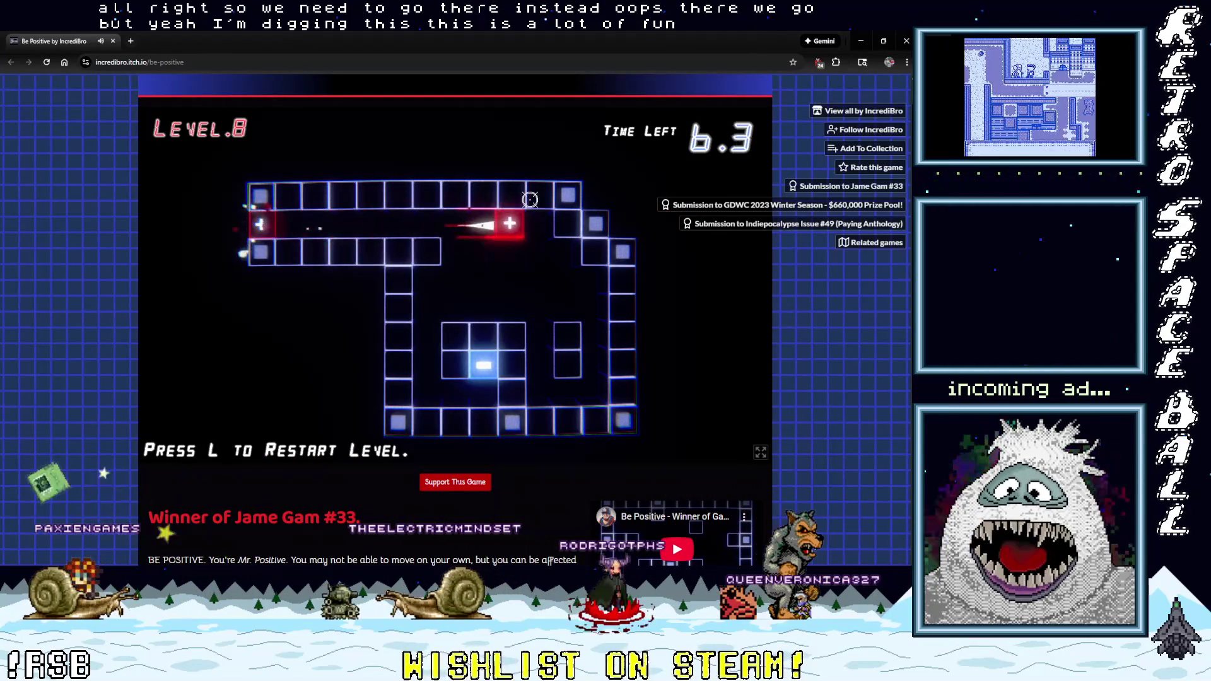
left_click(522, 253)
left_click(511, 402)
left_click(625, 279)
left_click(482, 289)
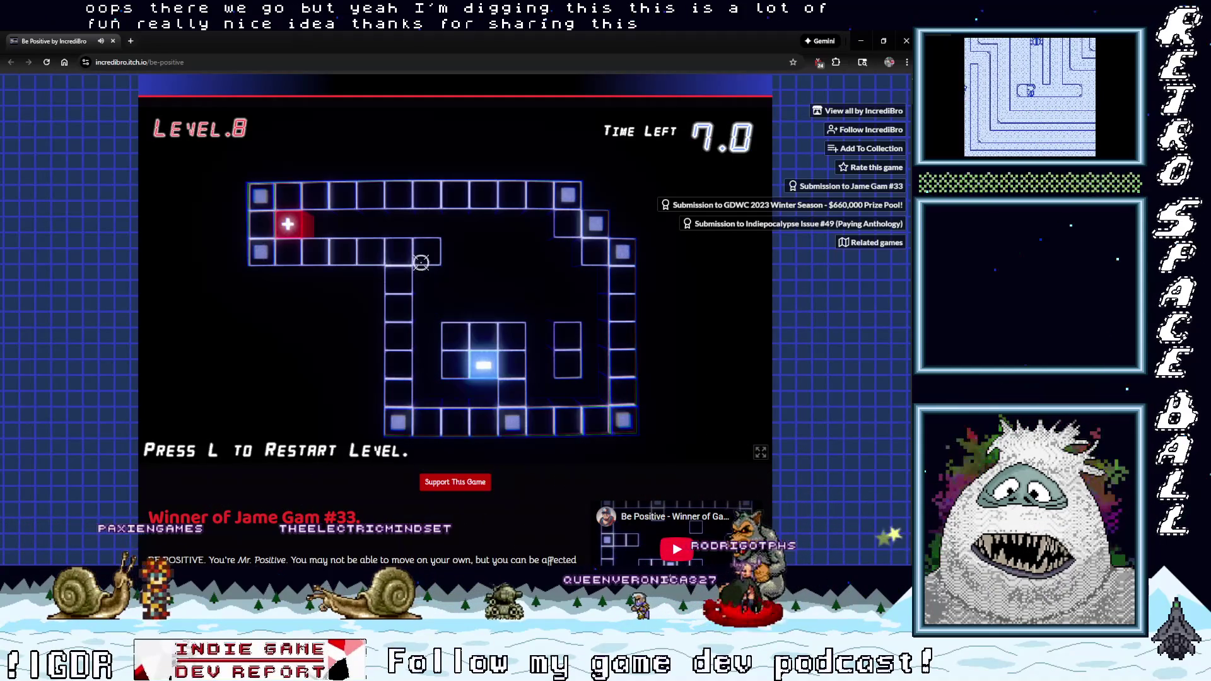
Retry Level 8, placing pluses down the right side to route the piece into the blue minus.
left_click(262, 225)
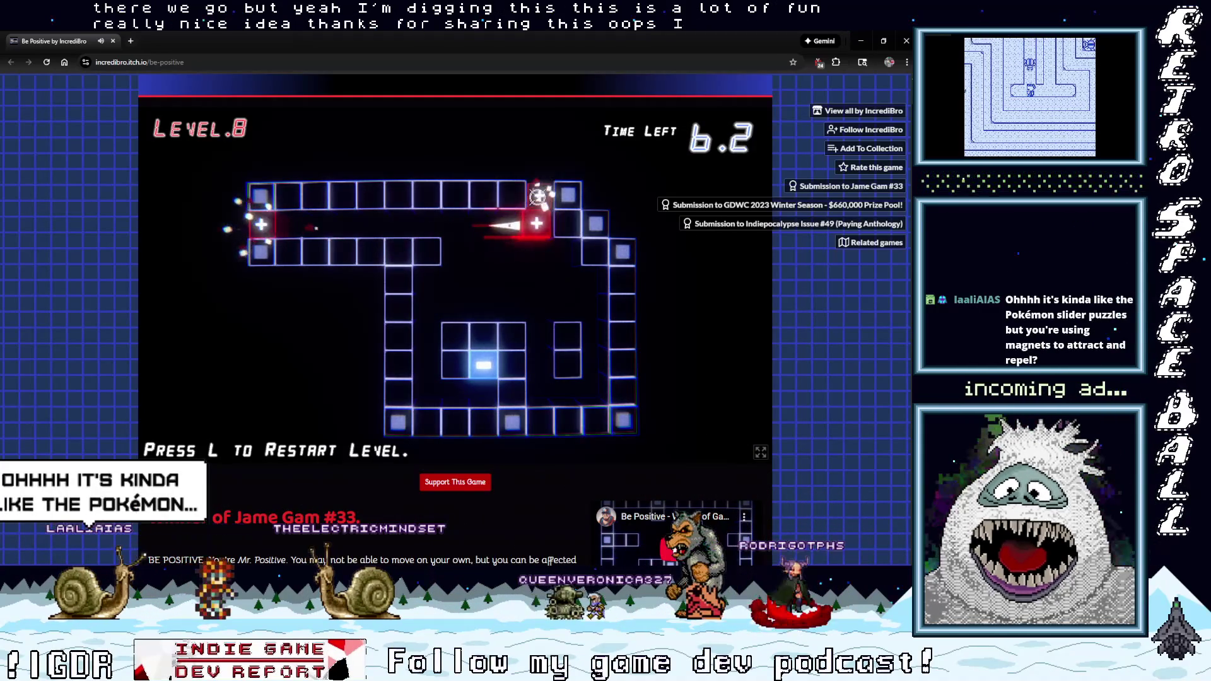
left_click(543, 379)
left_click(596, 417)
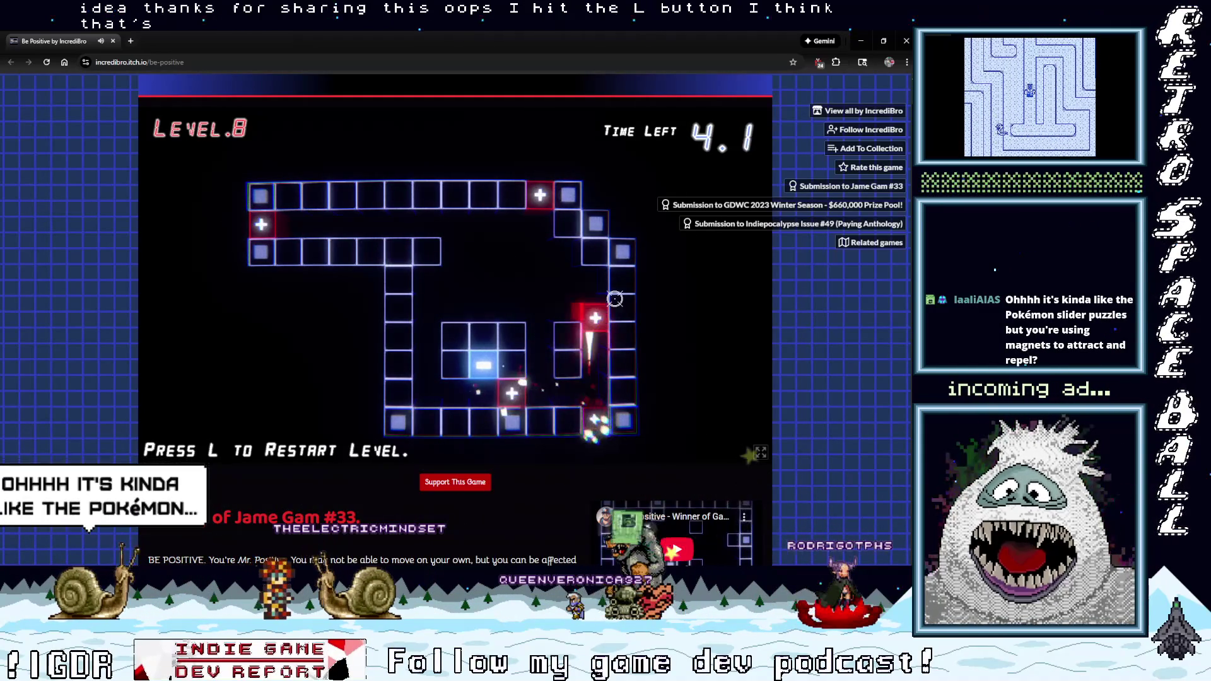
left_click(621, 278)
left_click(427, 251)
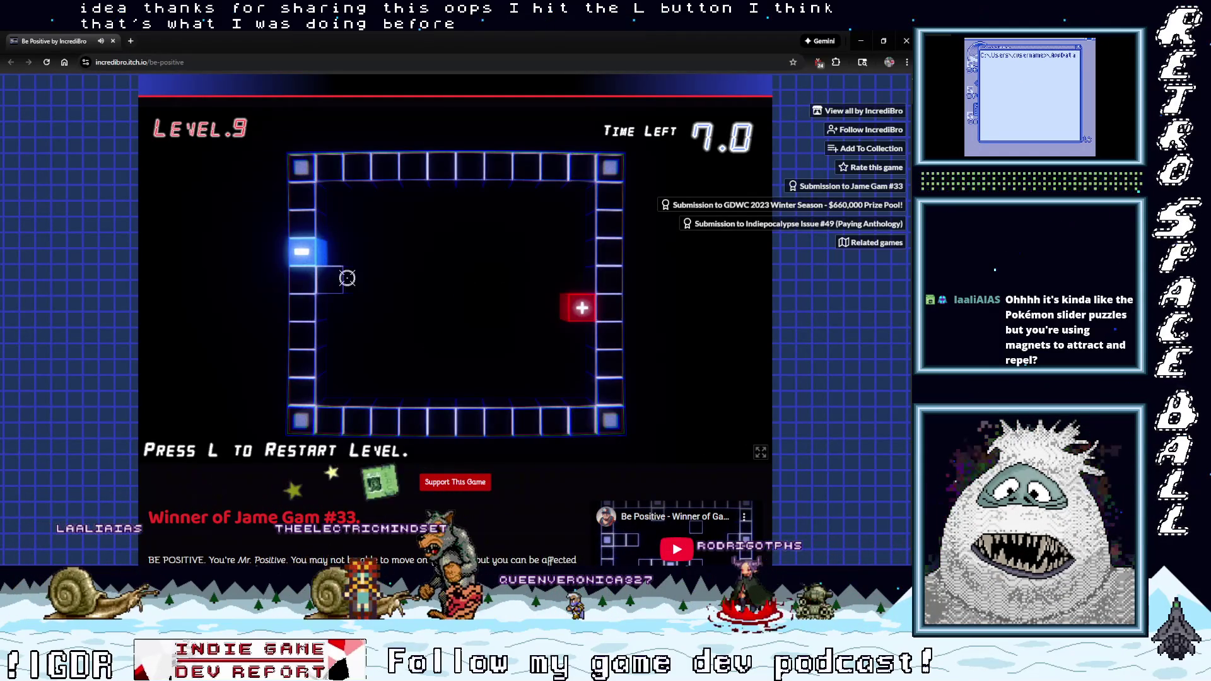
Charge tiles to push the red block left and up, restarting Level 9 once when stuck.
left_click(300, 278)
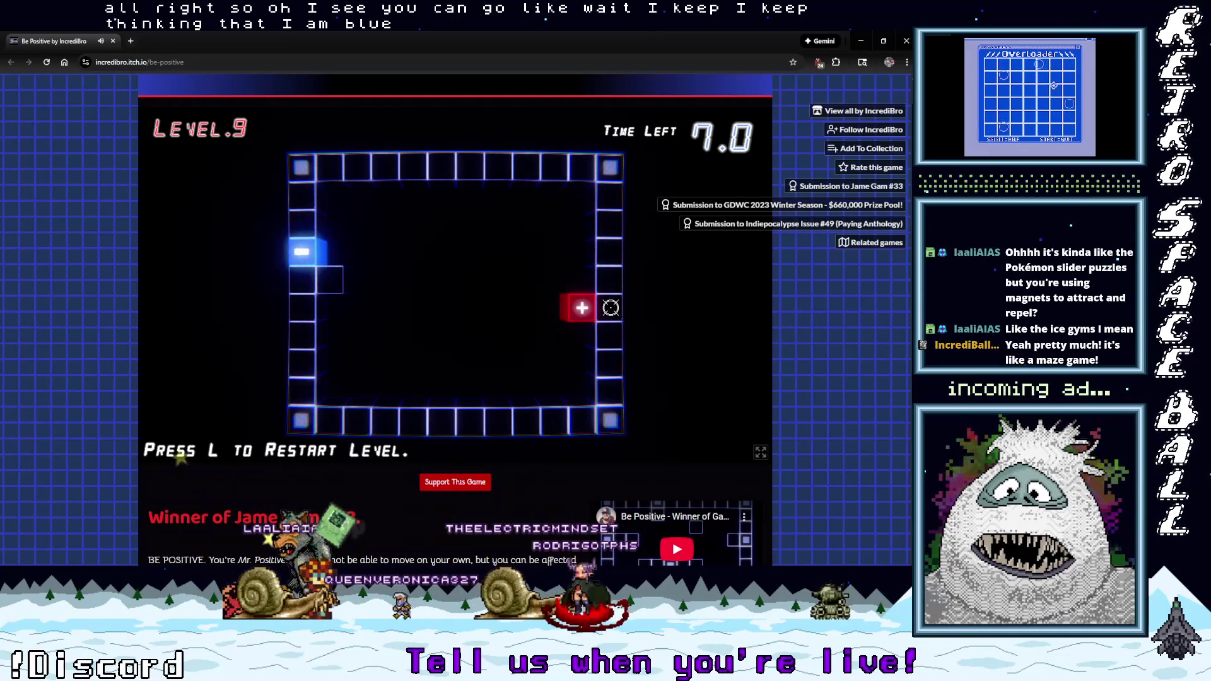
left_click(606, 322)
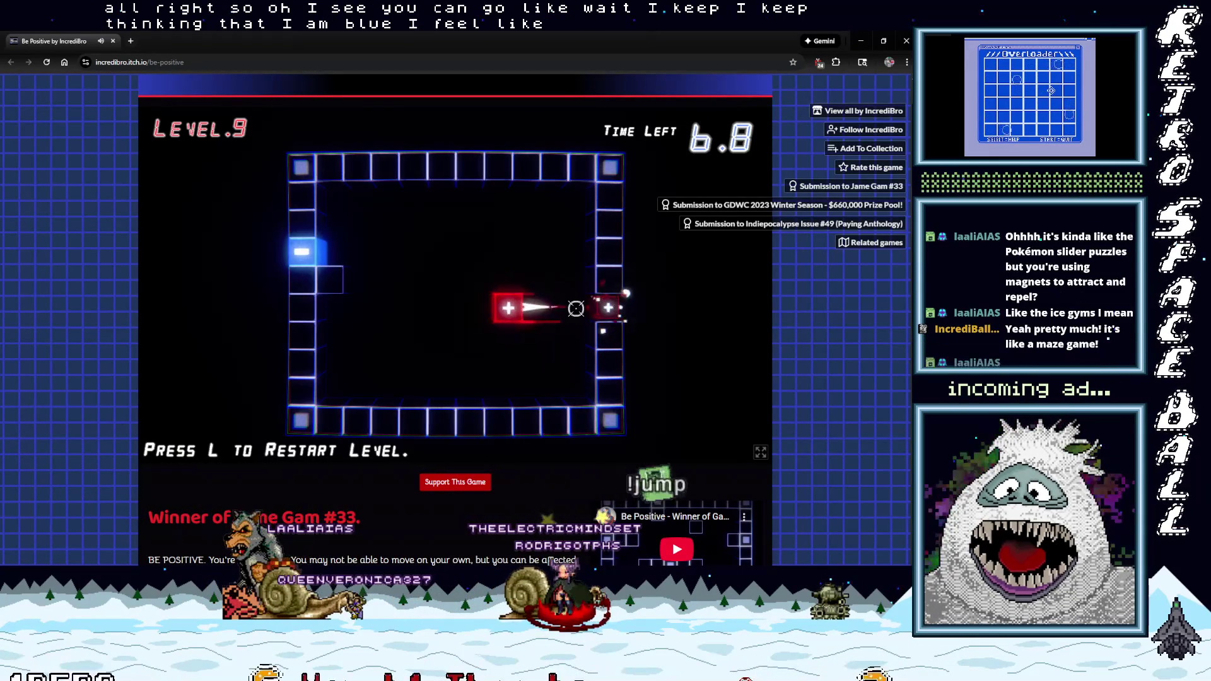
left_click(566, 312)
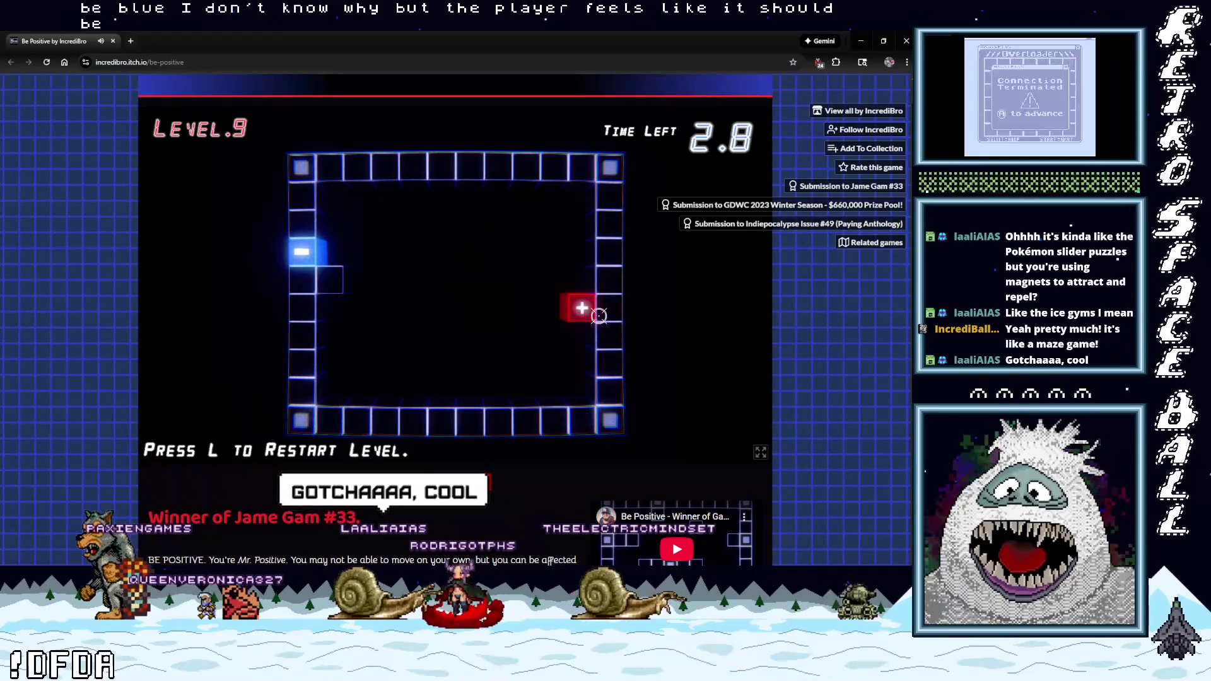
key("l")
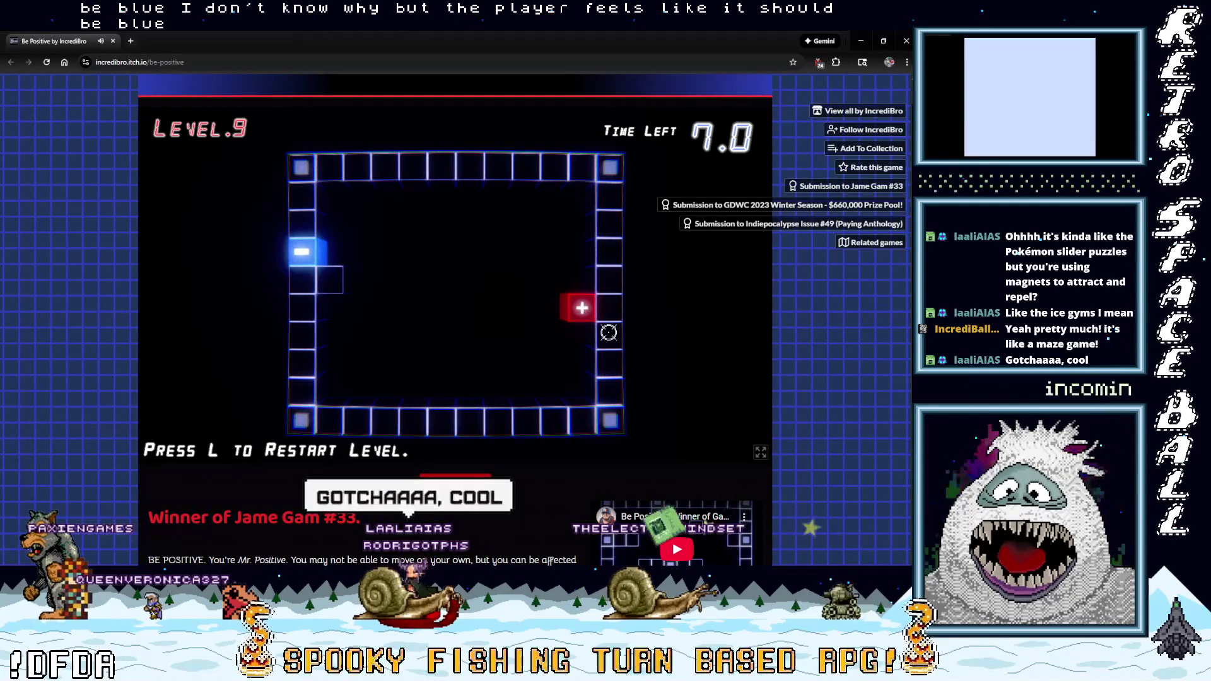
left_click(608, 311)
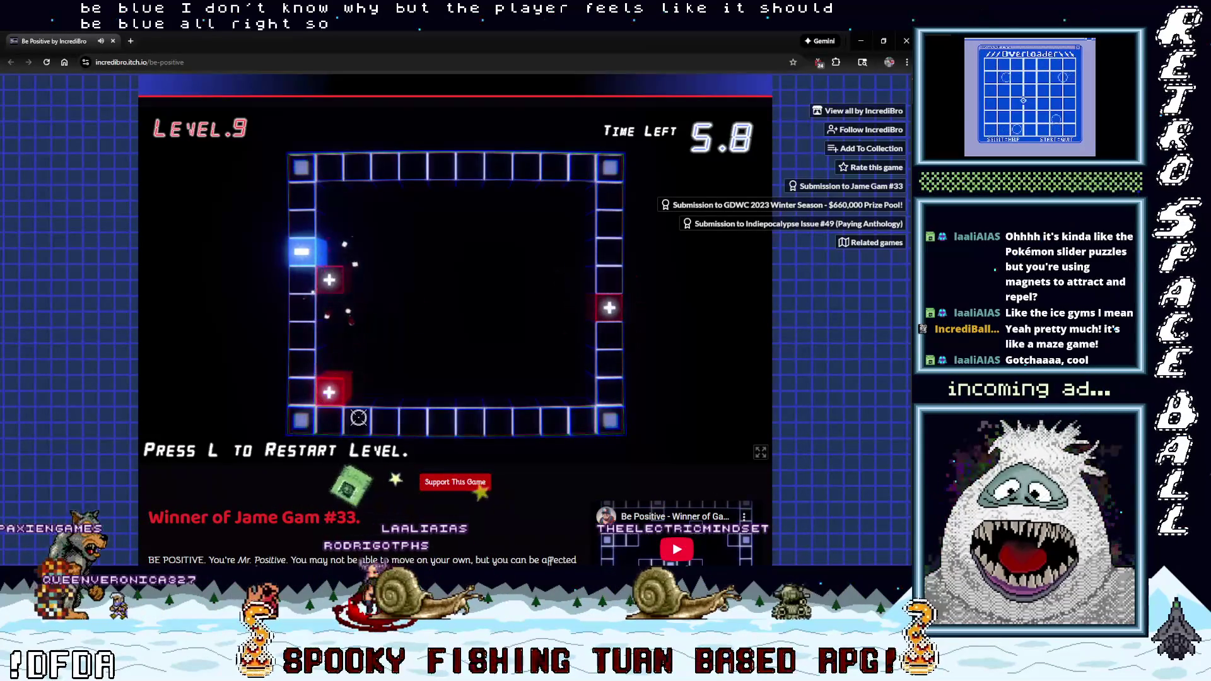
left_click(486, 392)
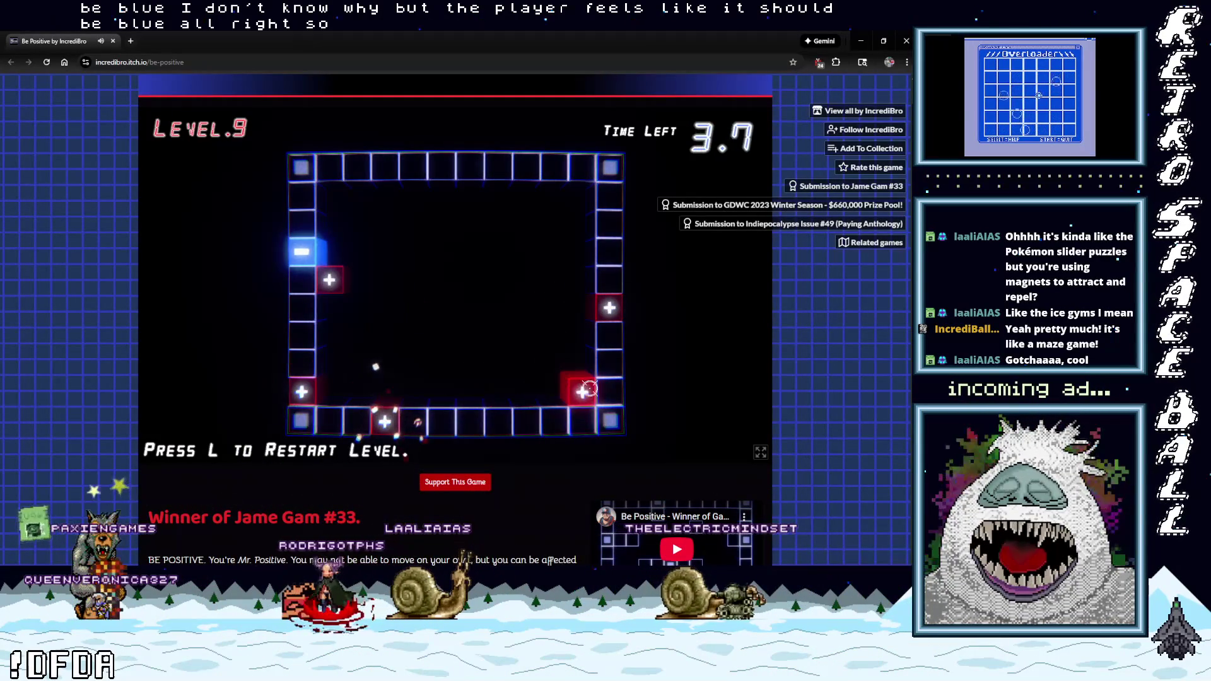
left_click(587, 389)
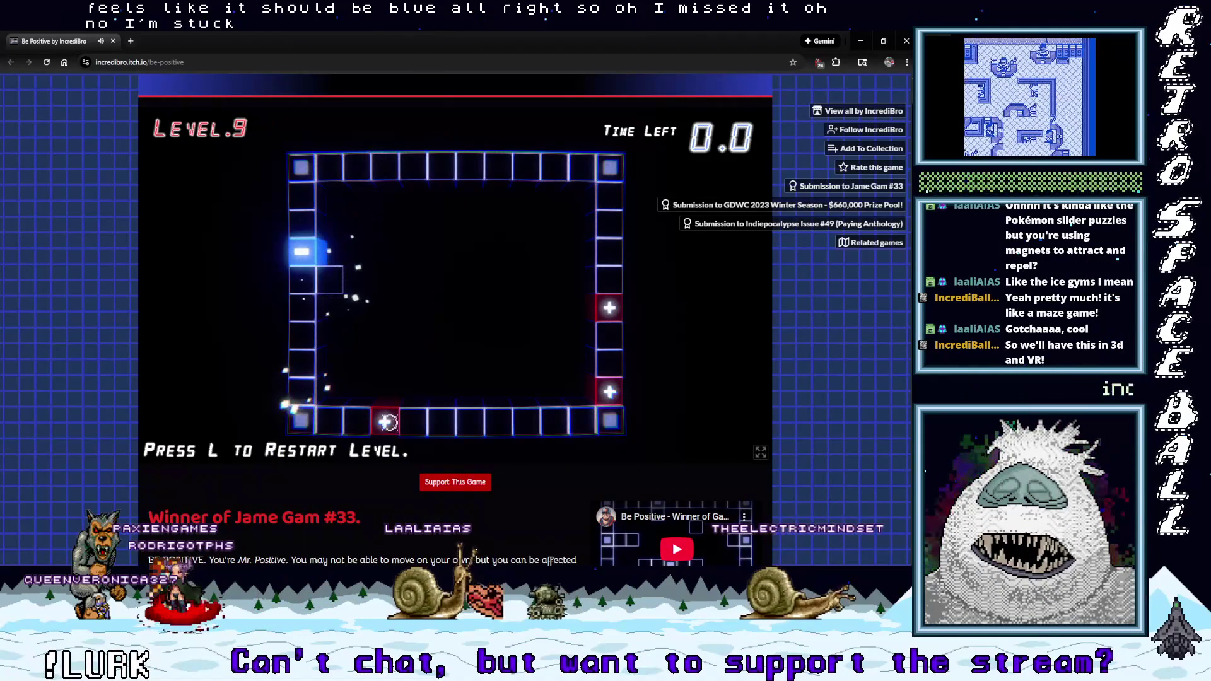
Restart and charge right, bottom and top wall tiles to drive the red block into the blue one.
key("l")
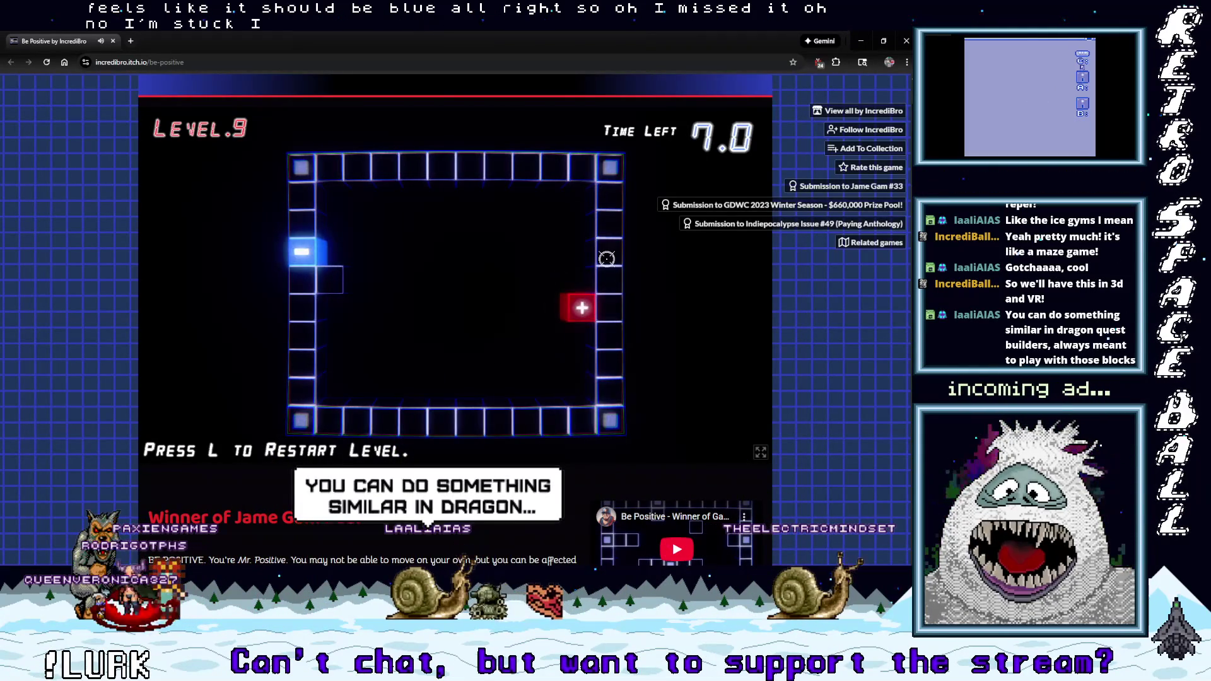
left_click(611, 304)
left_click(362, 392)
left_click(582, 420)
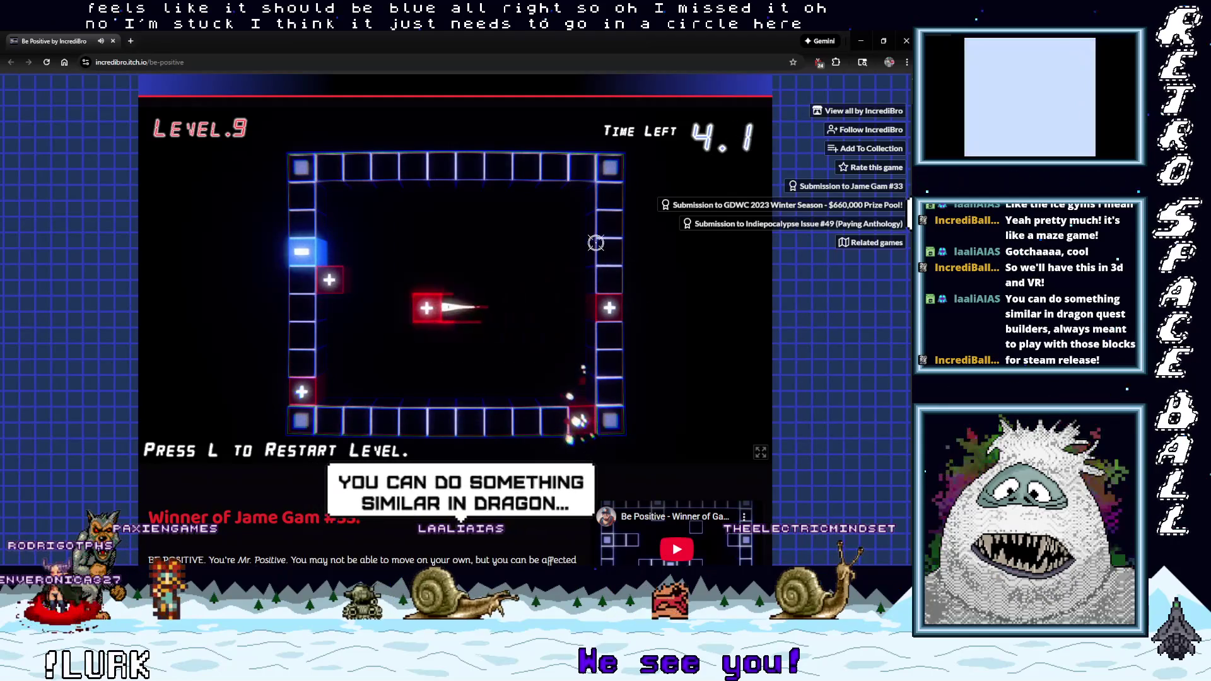
left_click(607, 195)
left_click(347, 182)
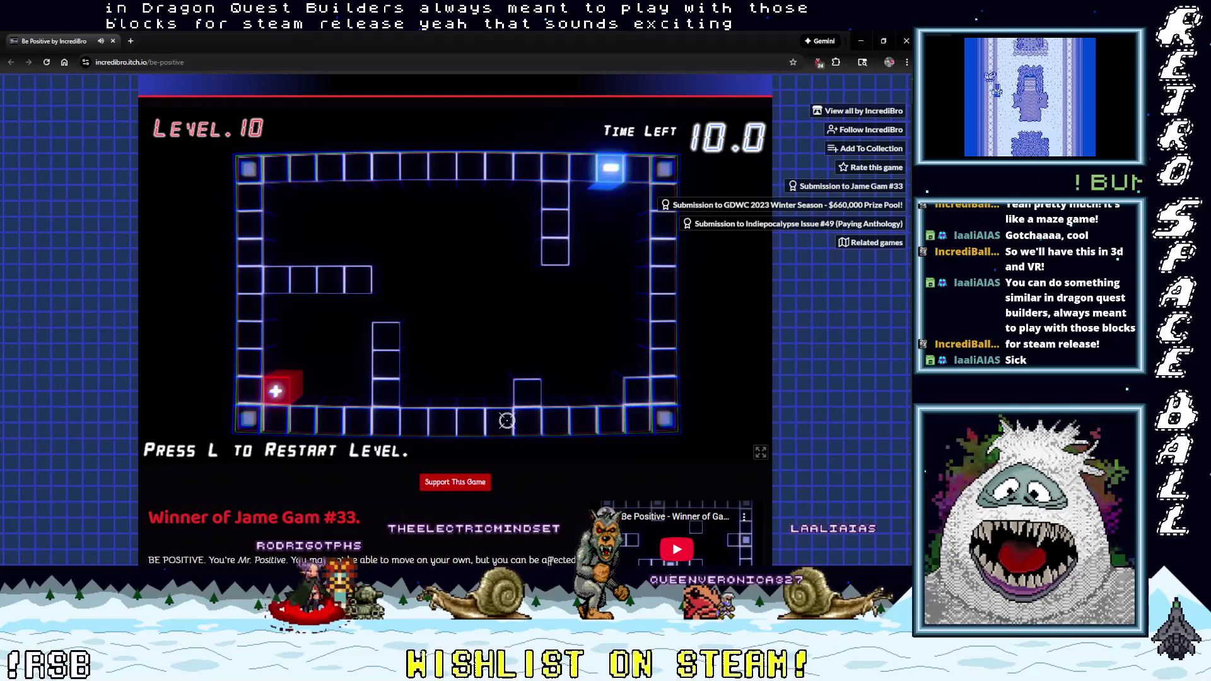
left_click(276, 419)
left_click(250, 308)
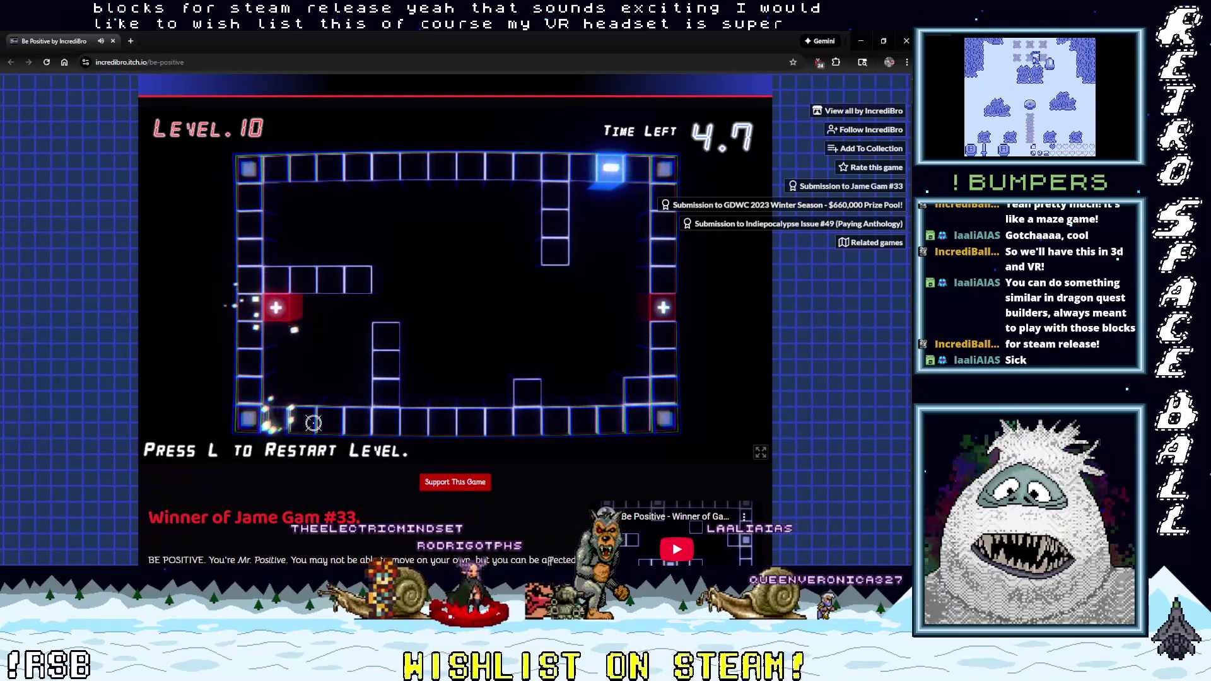
key("l")
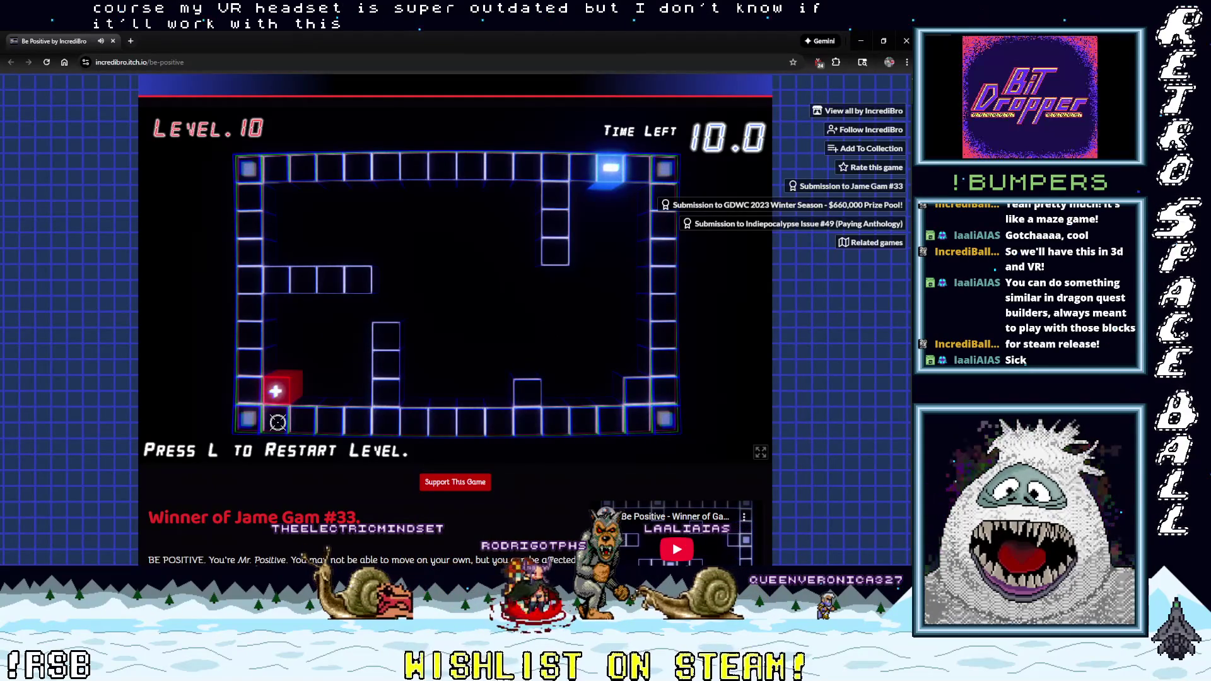
left_click(277, 420)
left_click(250, 309)
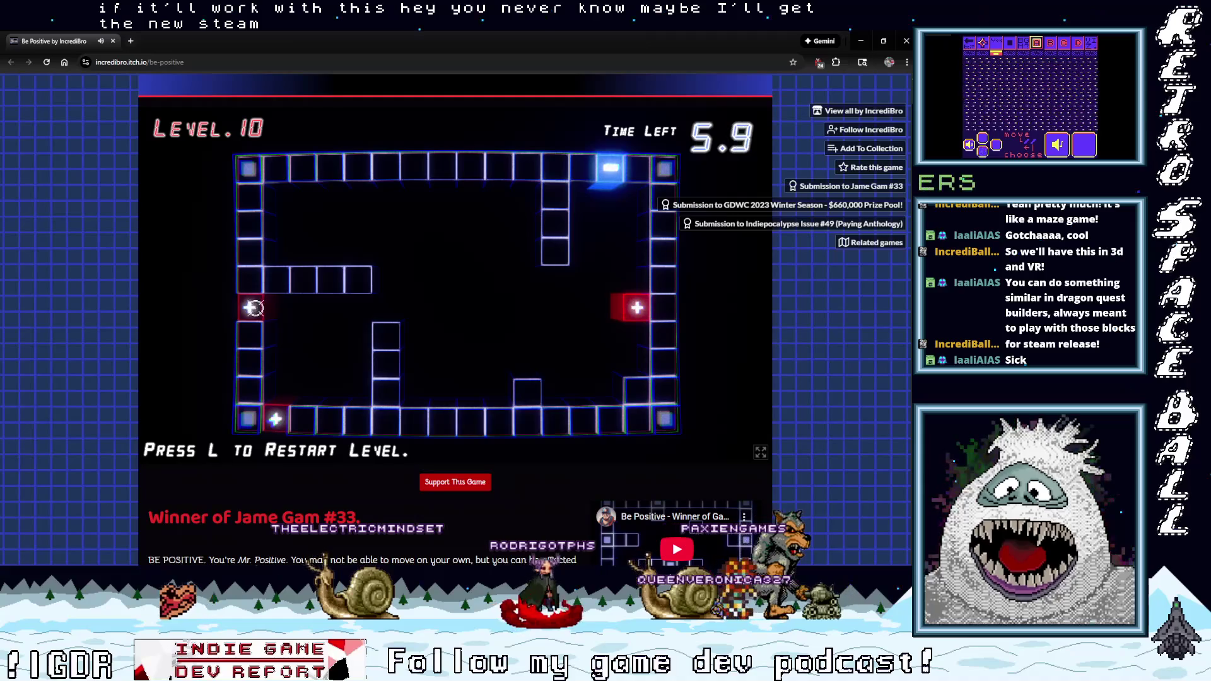
key("l")
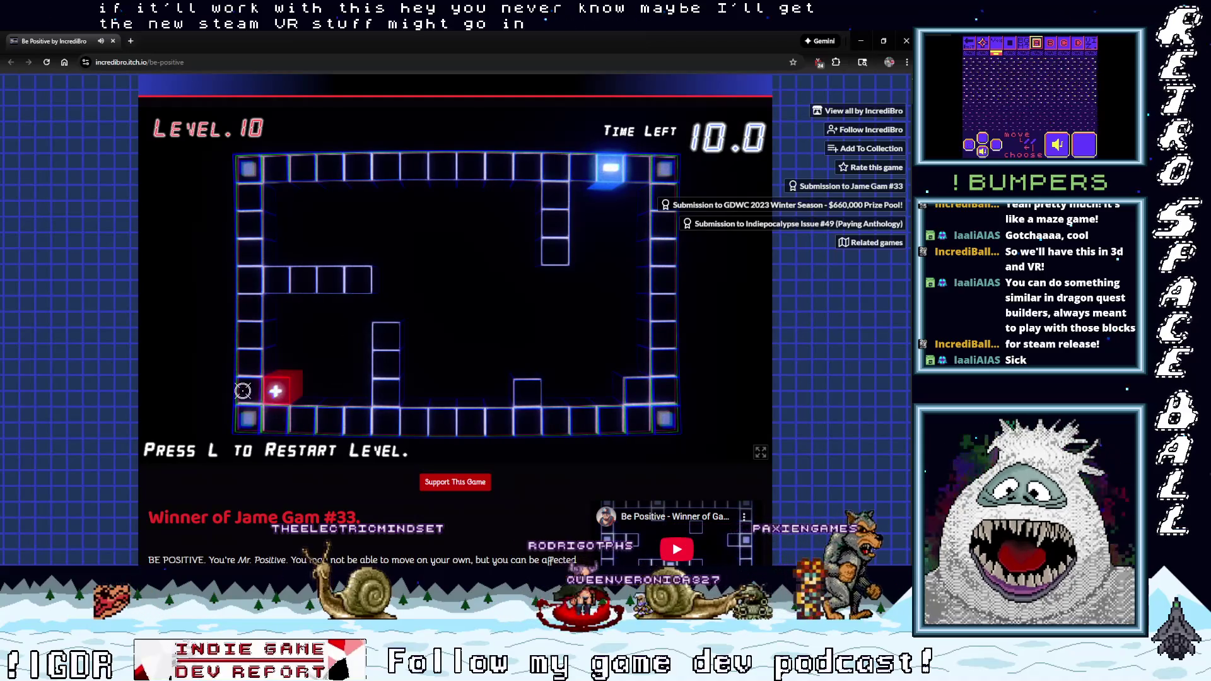
left_click(243, 391)
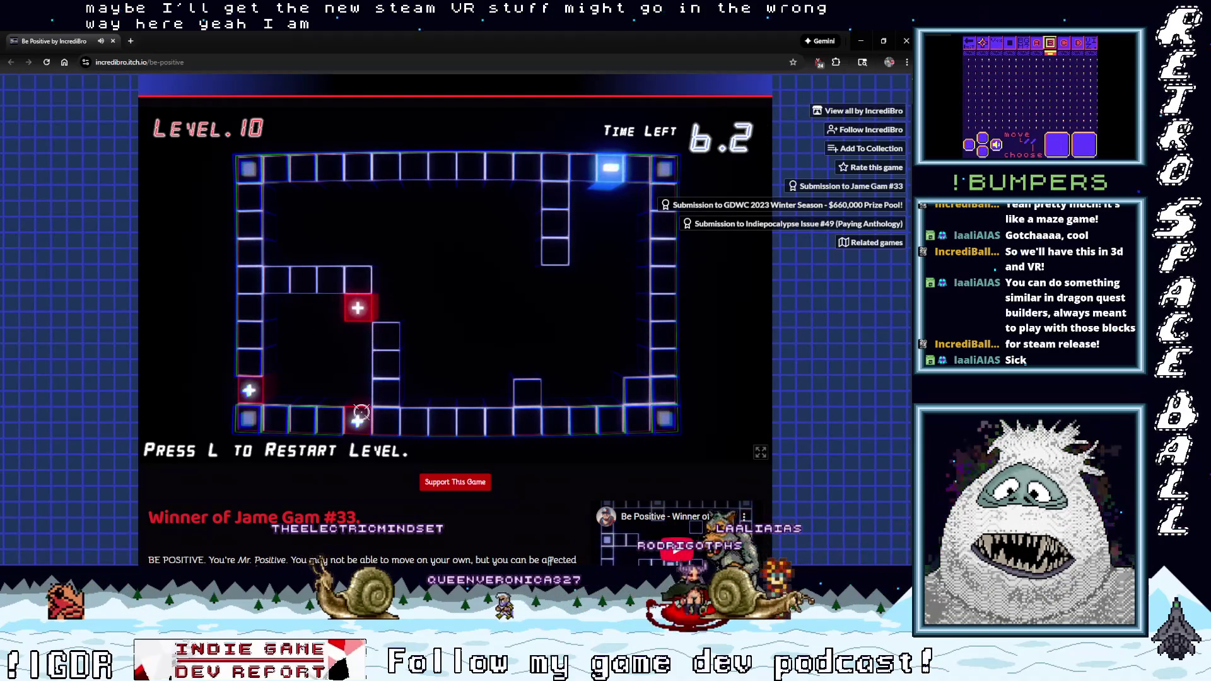
key("l")
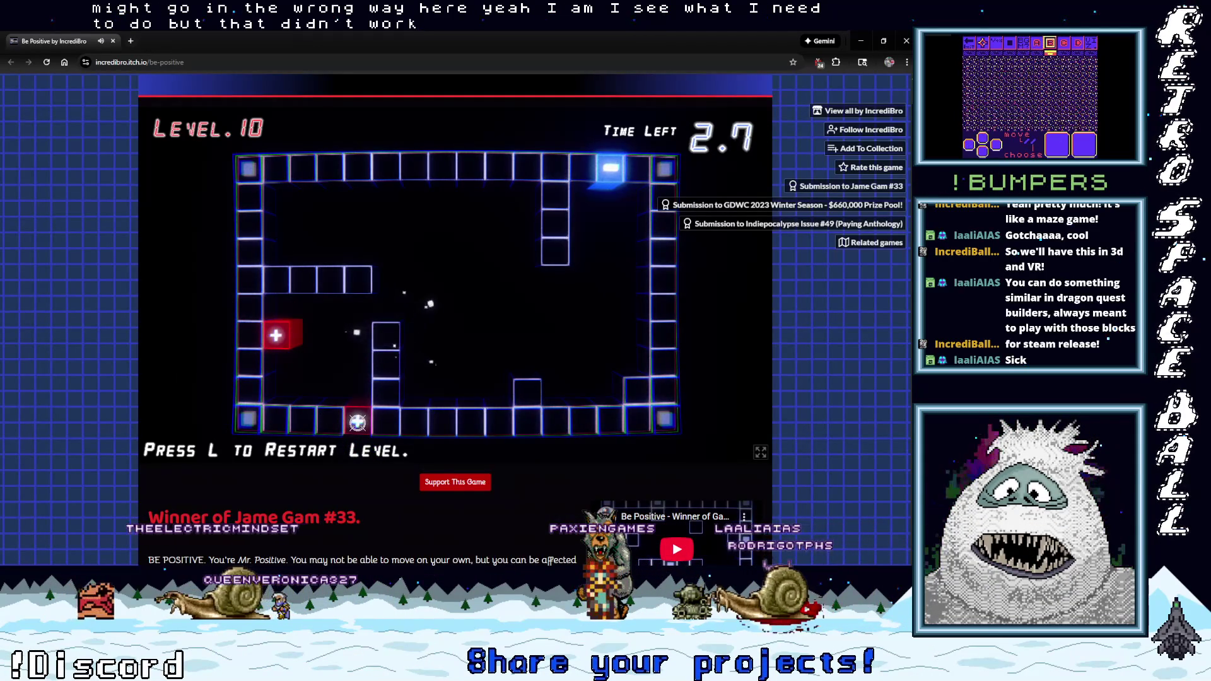
left_click(250, 334)
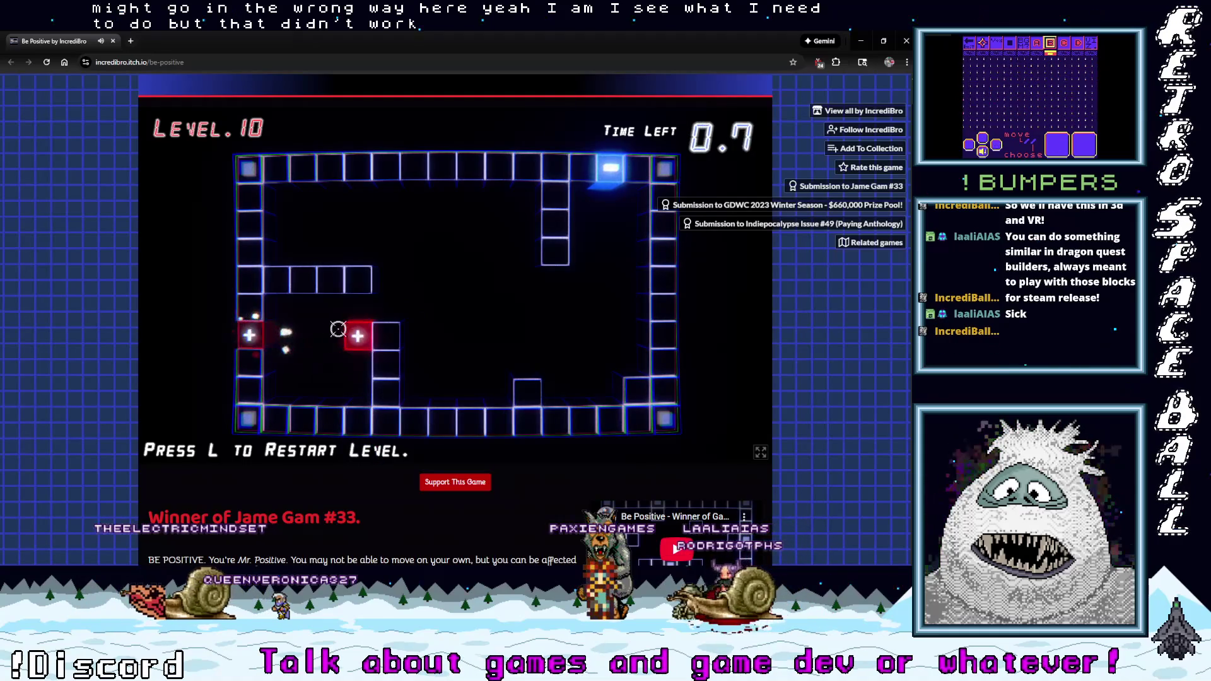
left_click(278, 411)
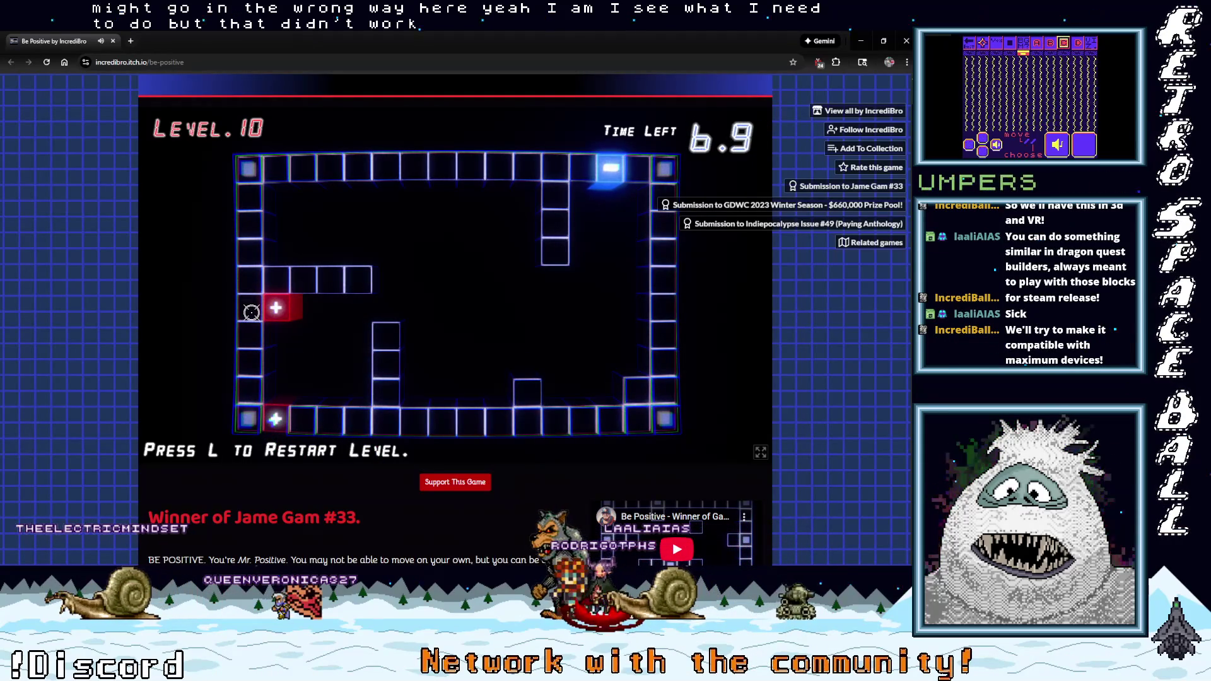
left_click(268, 312)
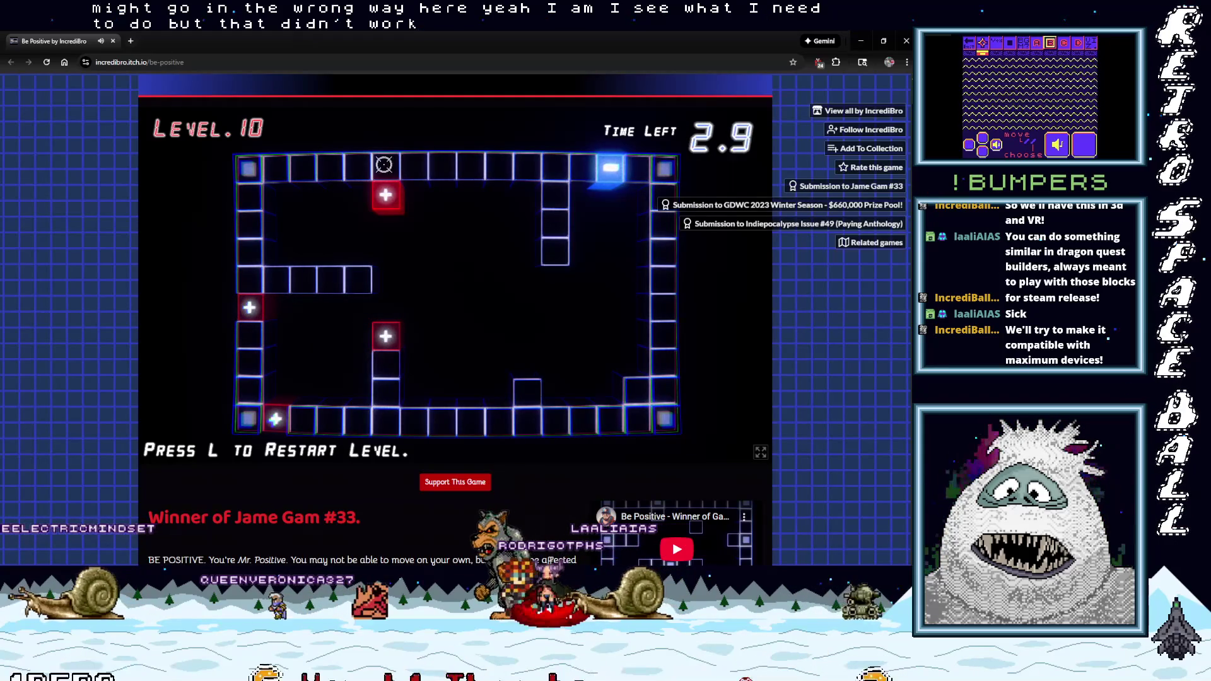
left_click(359, 281)
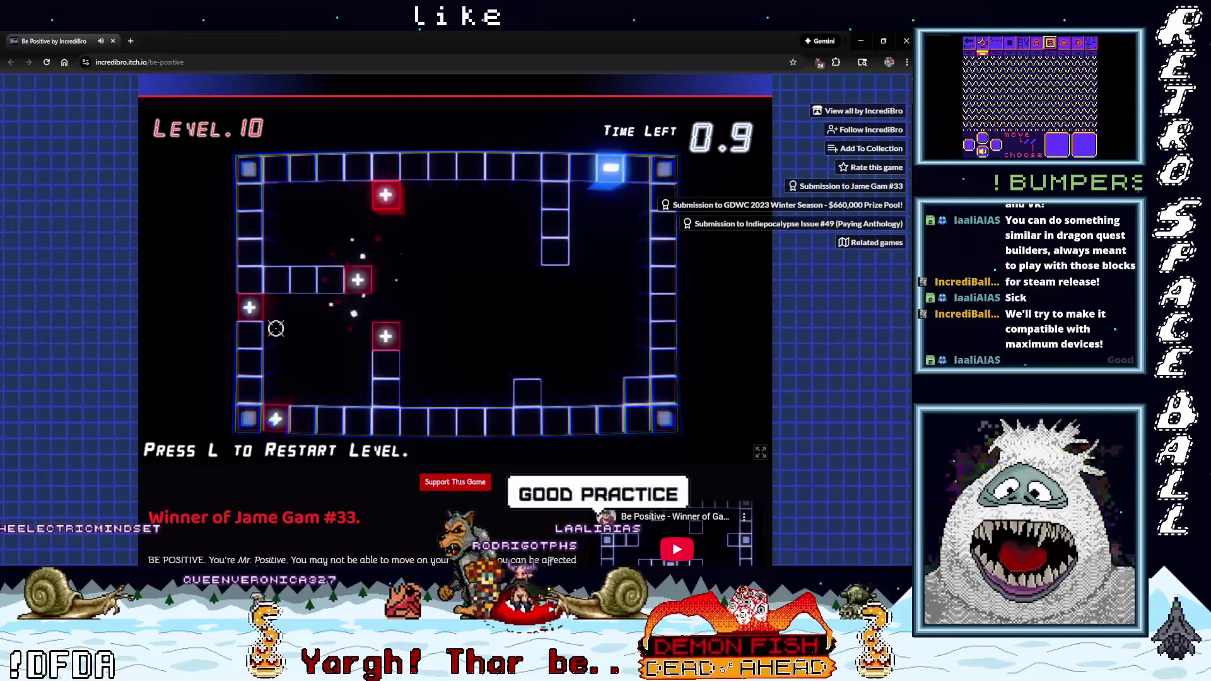
left_click(282, 424)
left_click(249, 307)
left_click(275, 420)
left_click(386, 336)
left_click(358, 280)
left_click(252, 315)
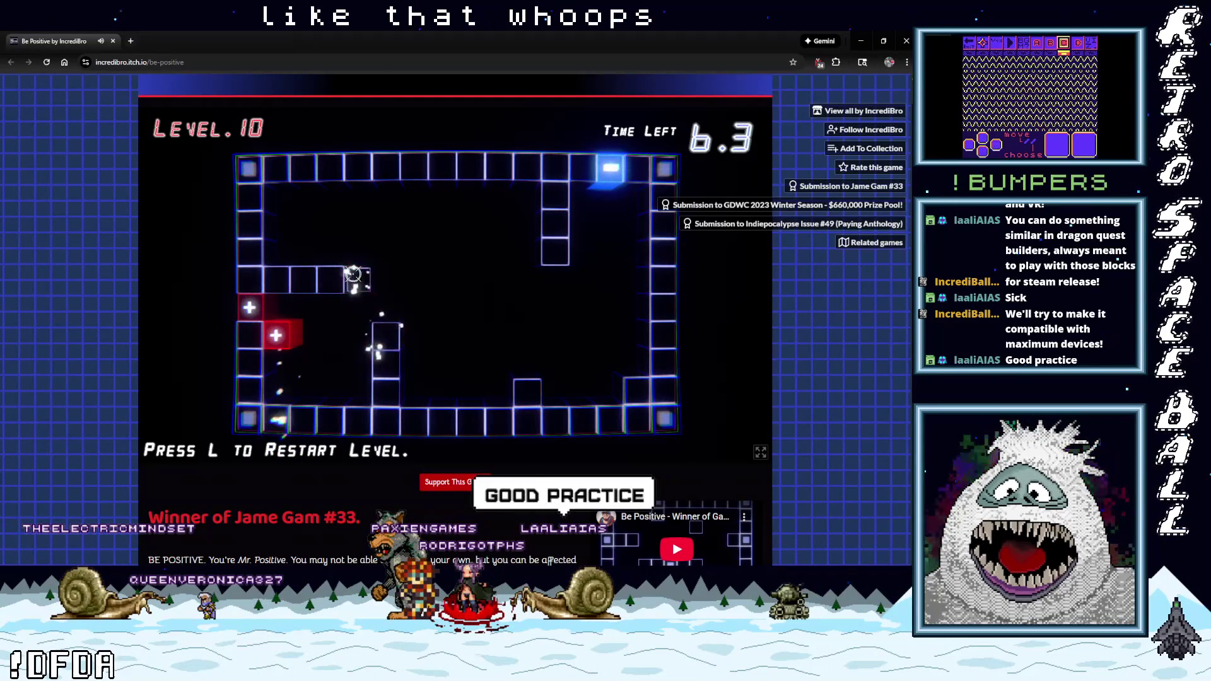
left_click(280, 420)
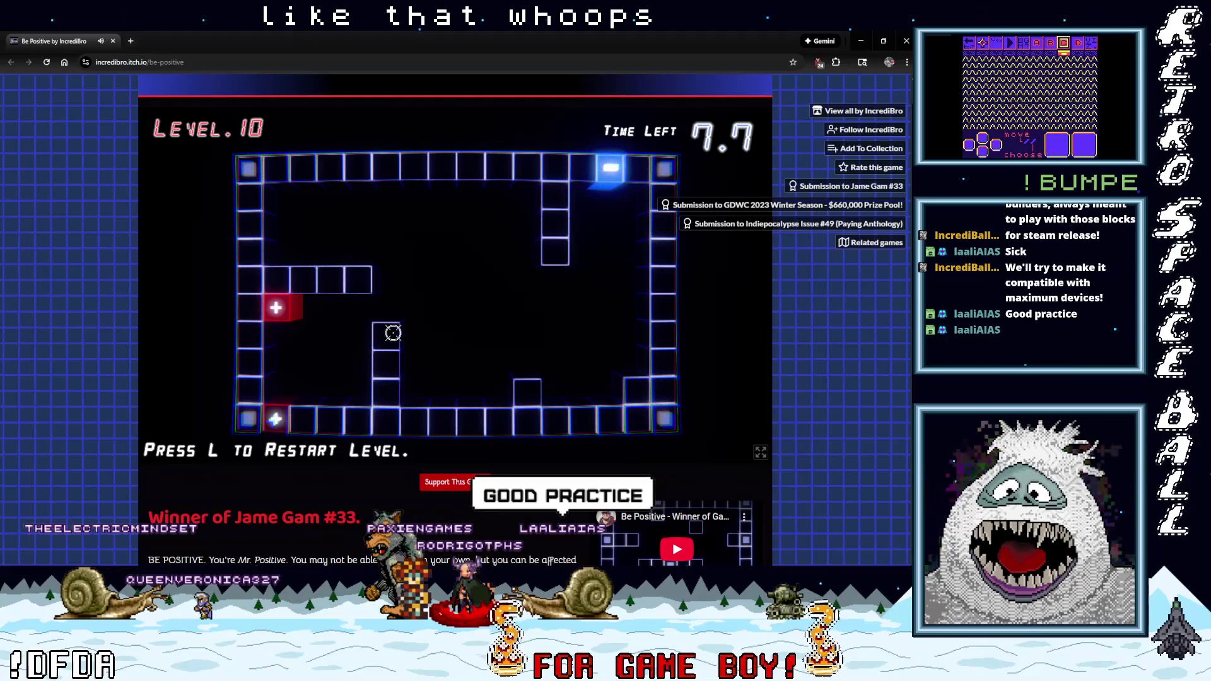
left_click(422, 337)
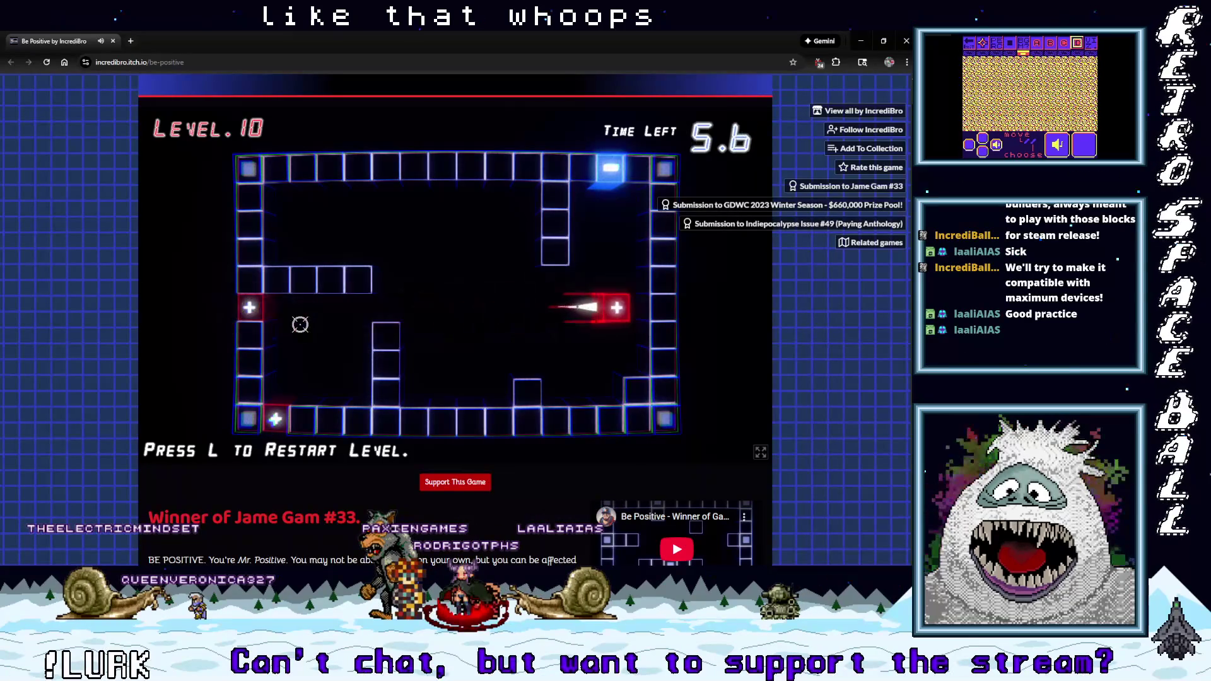
key("l")
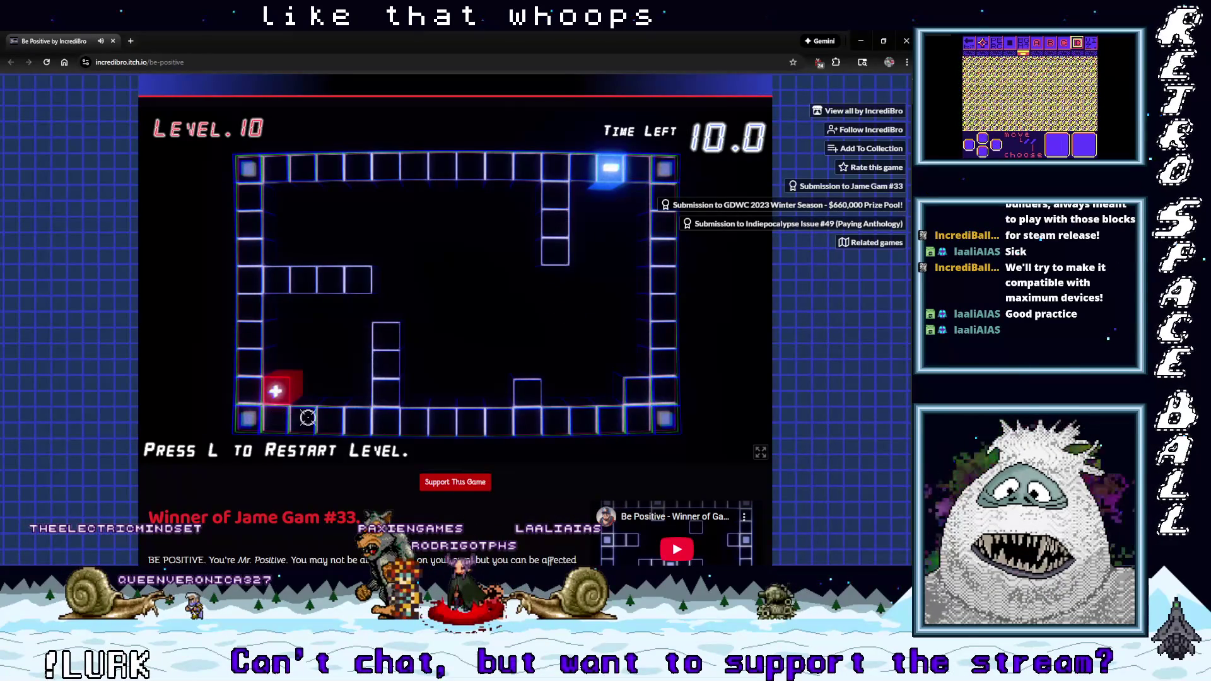
Restart Level 10, charge floor and wall tiles to guide the red cube into the blue block, then rate five stars.
left_click(279, 378)
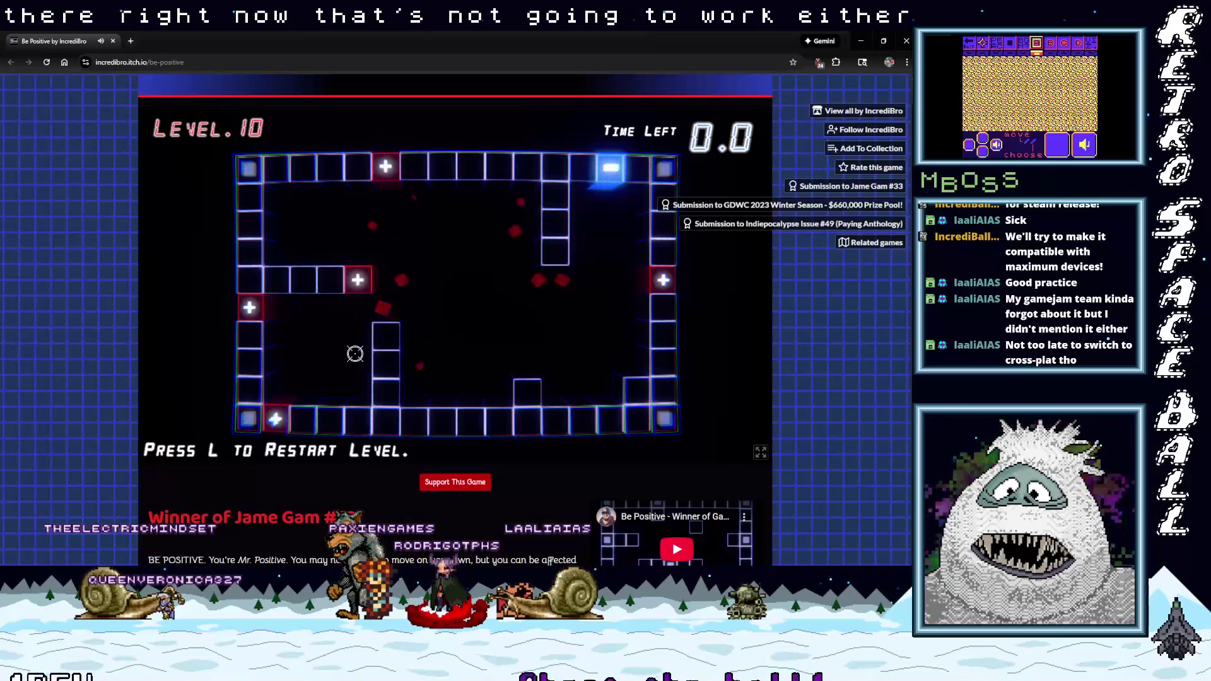
key("l")
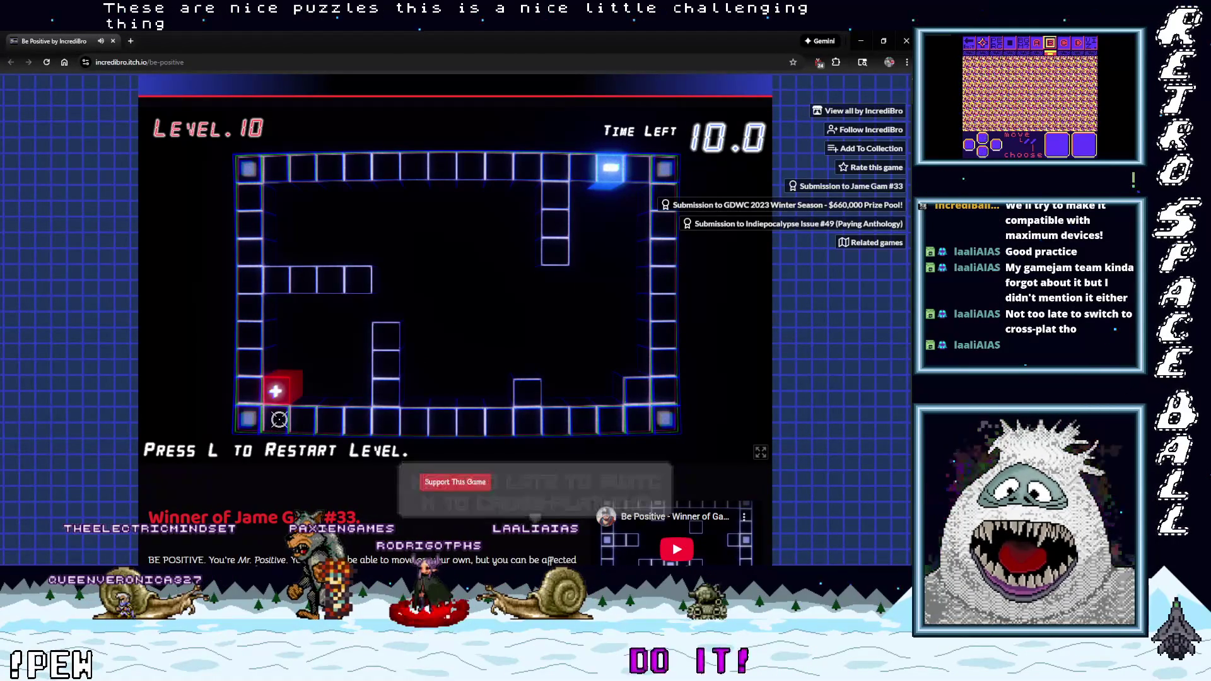
left_click(385, 336)
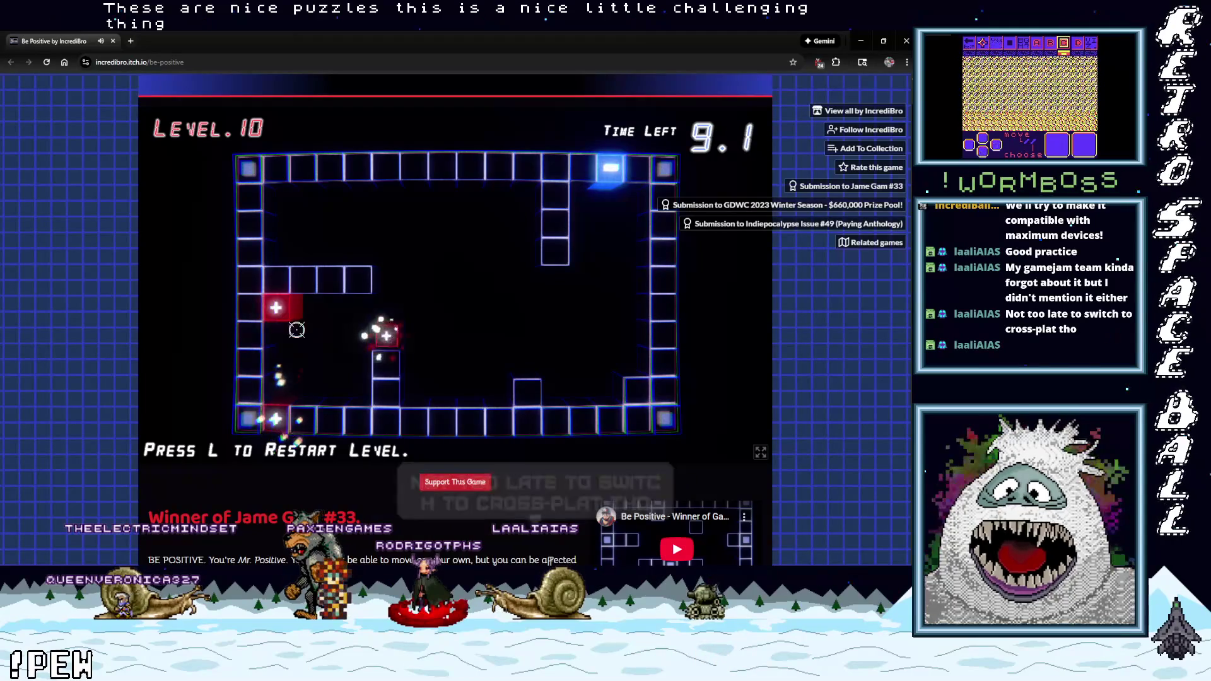
left_click(385, 295)
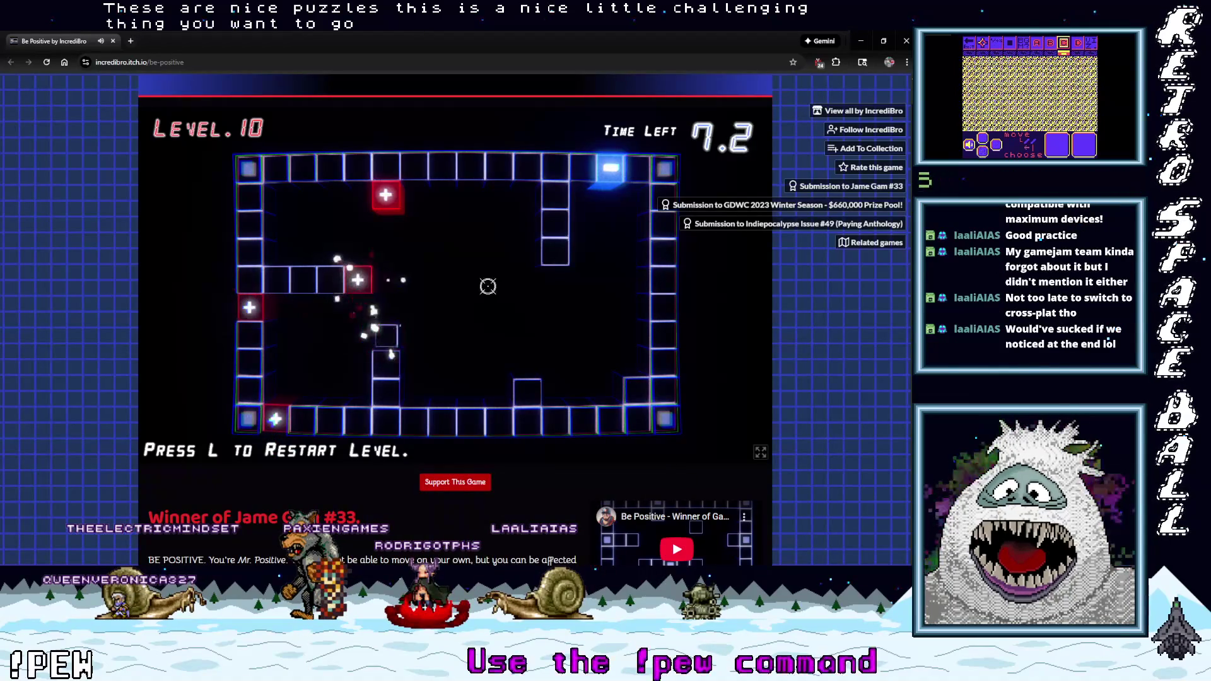
left_click(556, 252)
left_click(527, 393)
left_click(611, 419)
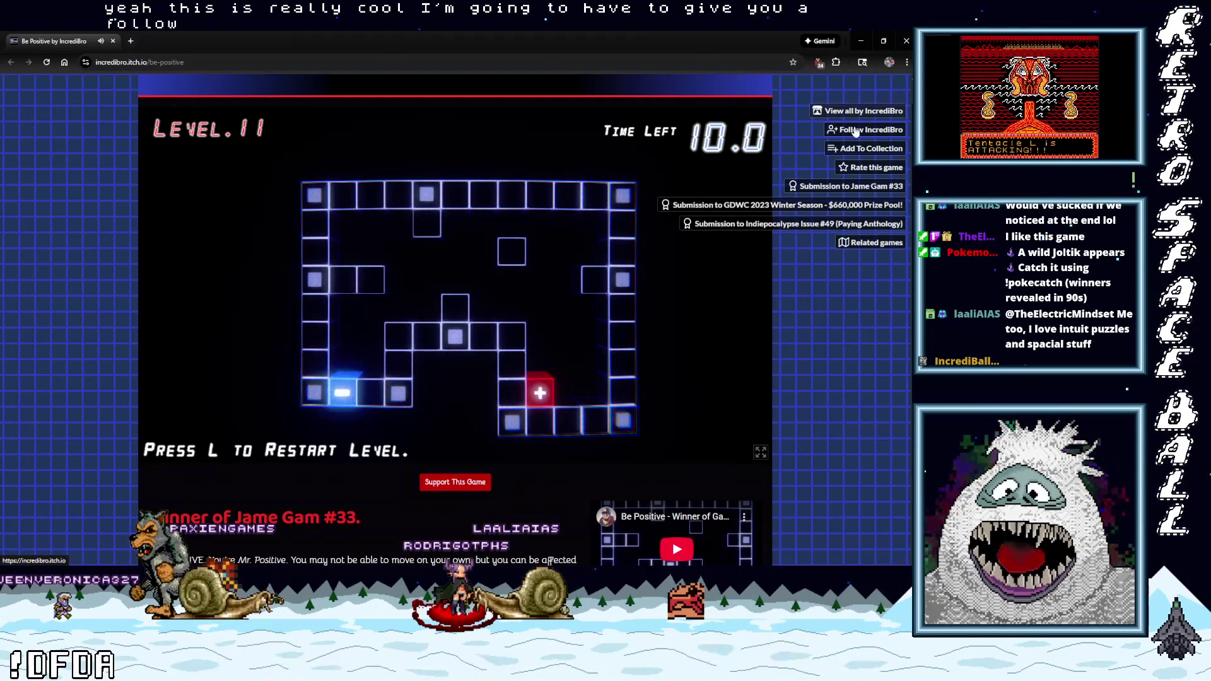
left_click(859, 167)
Give Be Positive five stars with the review 'Very fun game design! love the puzzles!'.
left_click(491, 193)
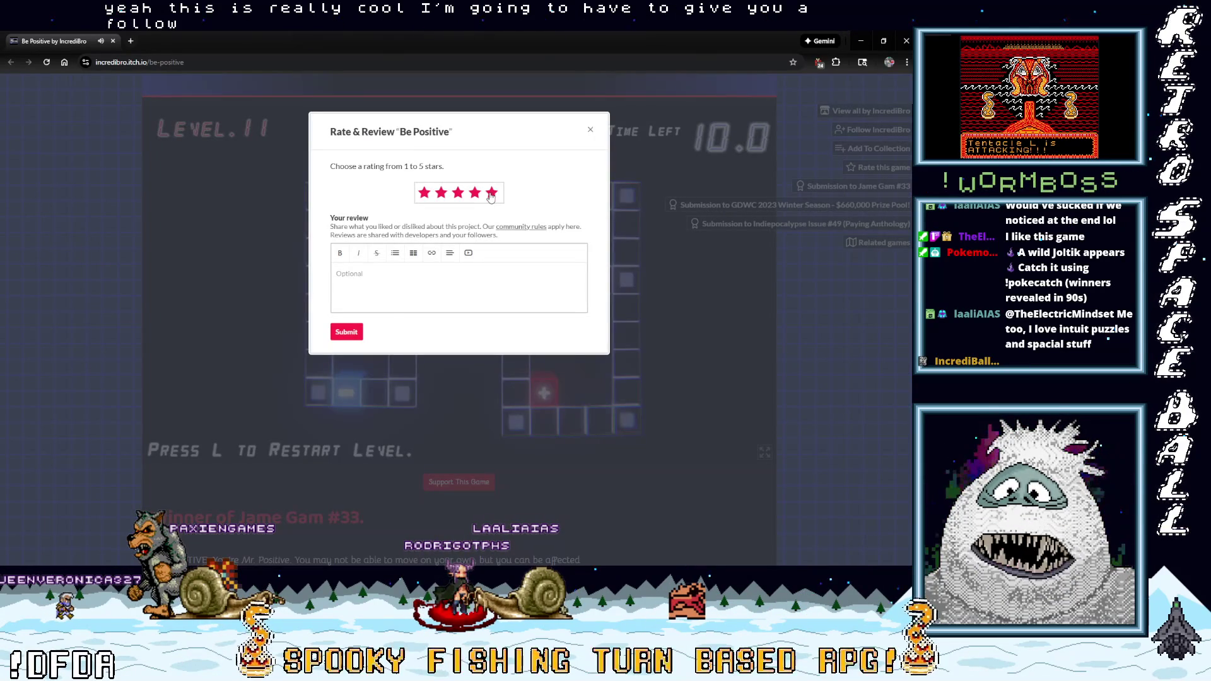
left_click(365, 308)
type("Ver")
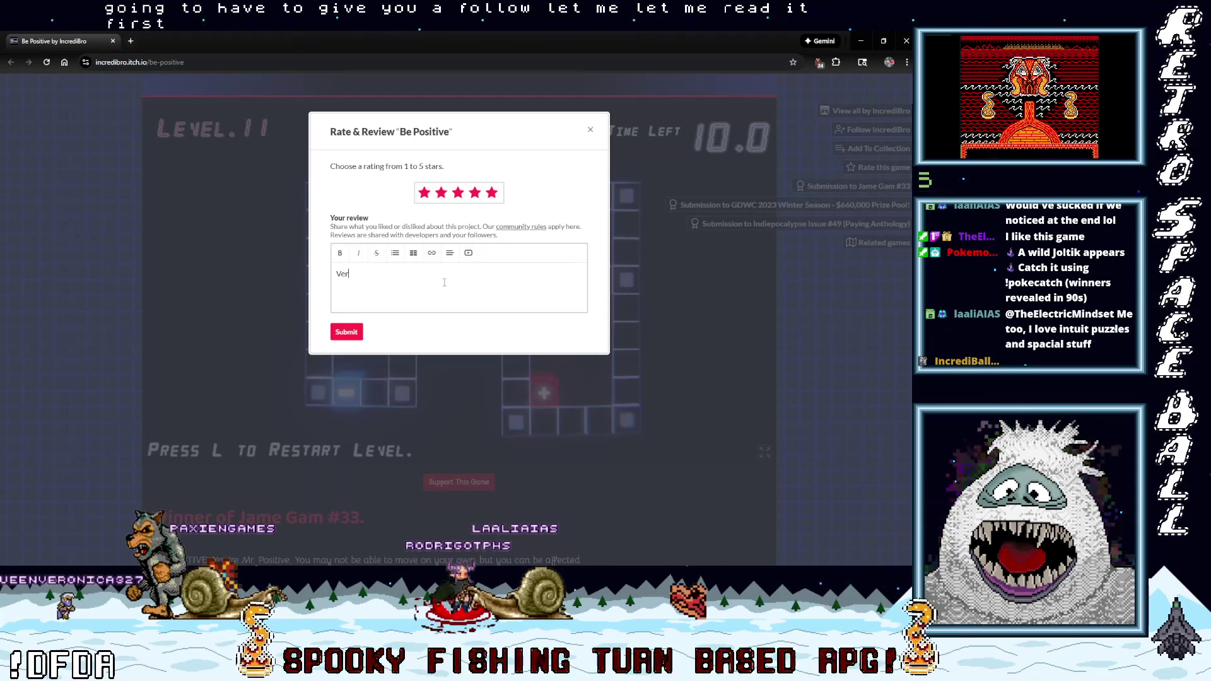
type("y fun game ")
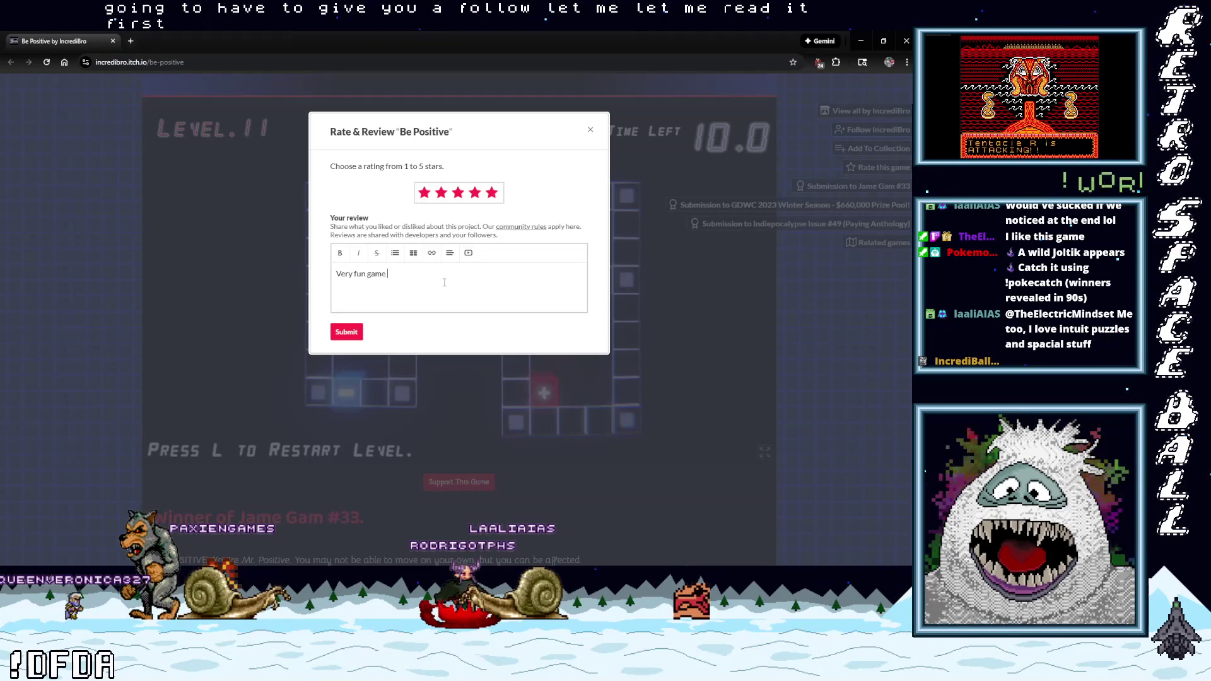
type("design! ")
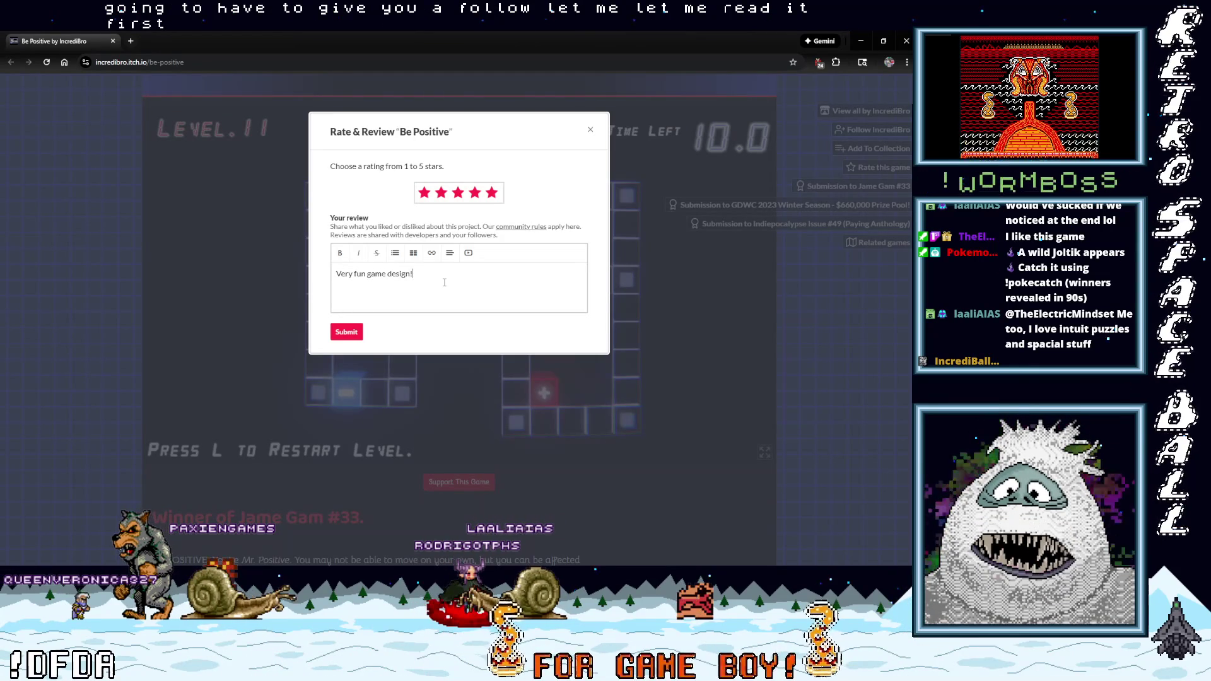
type("love the puzzles")
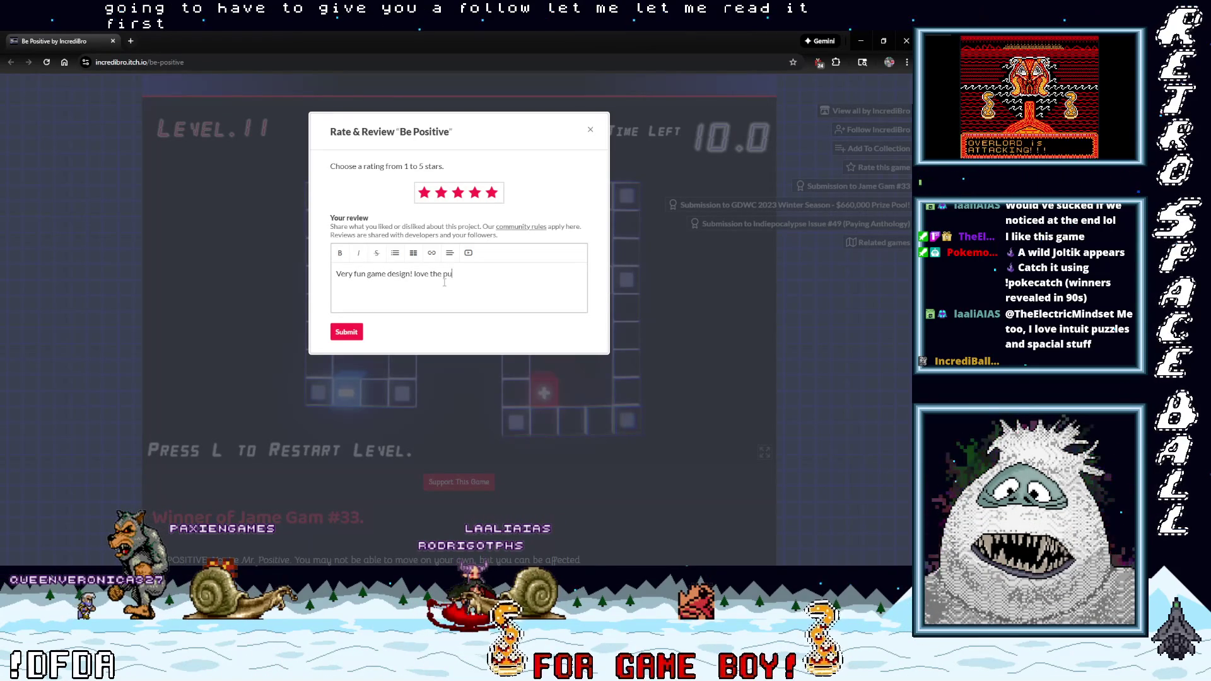
type("!")
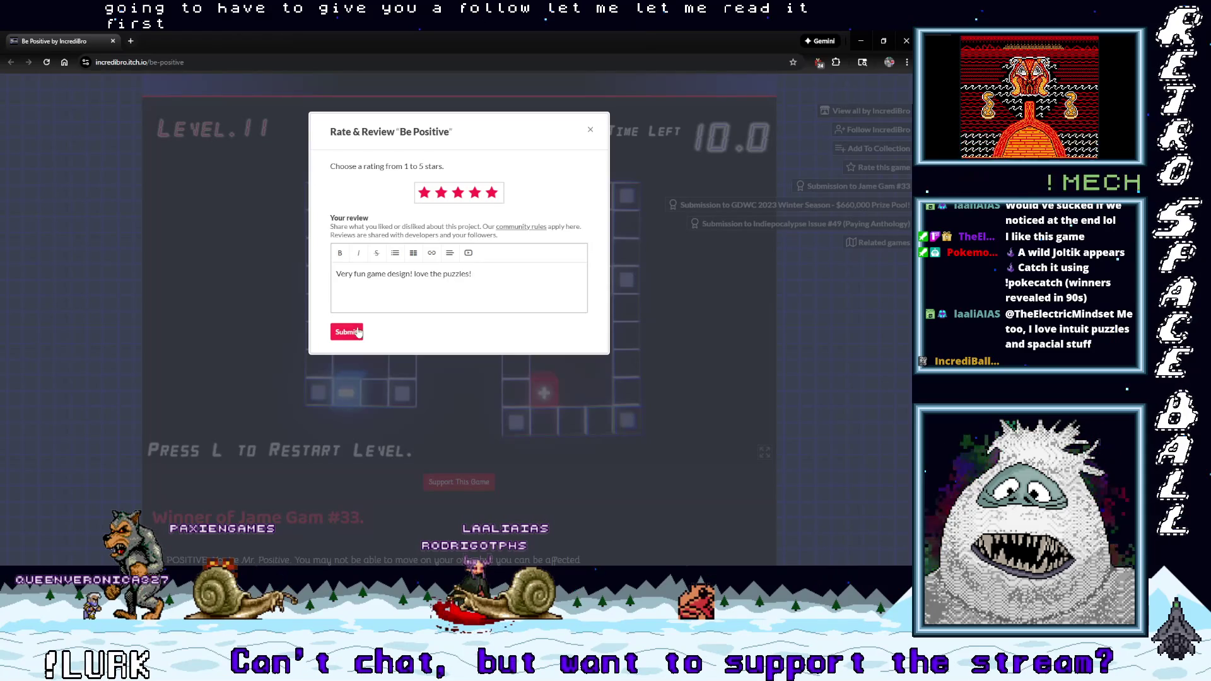
left_click(587, 129)
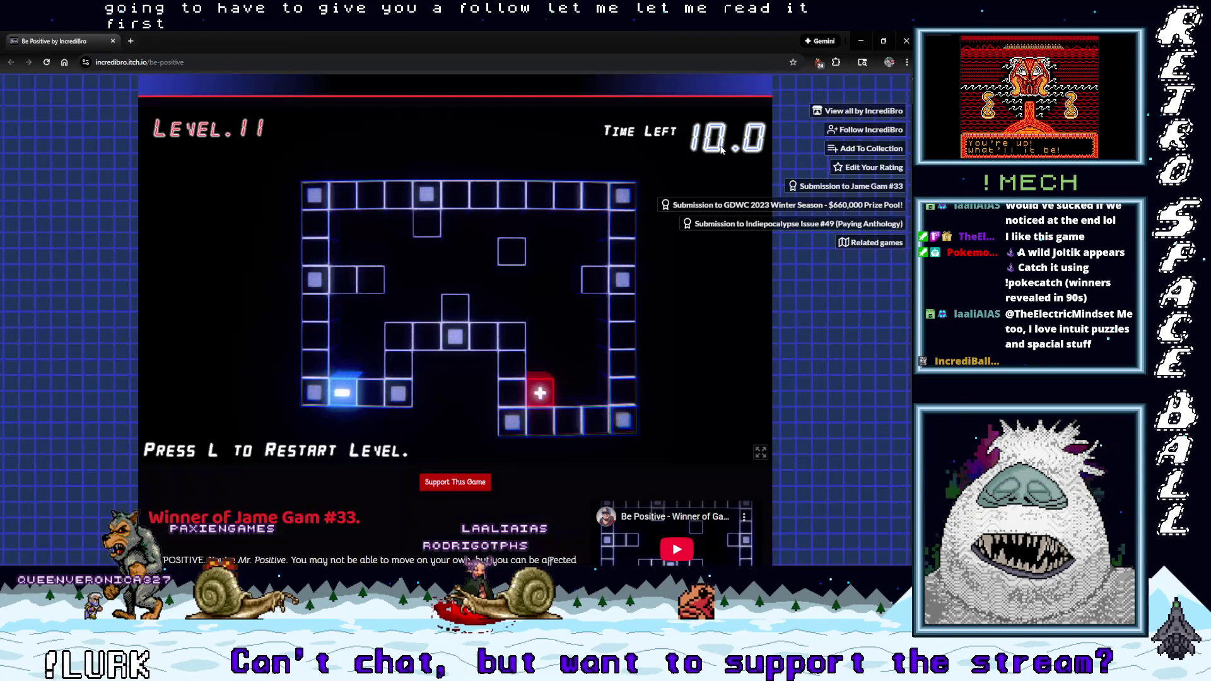
Follow the developer IncrediBro on itch.io and close the browser.
left_click(863, 112)
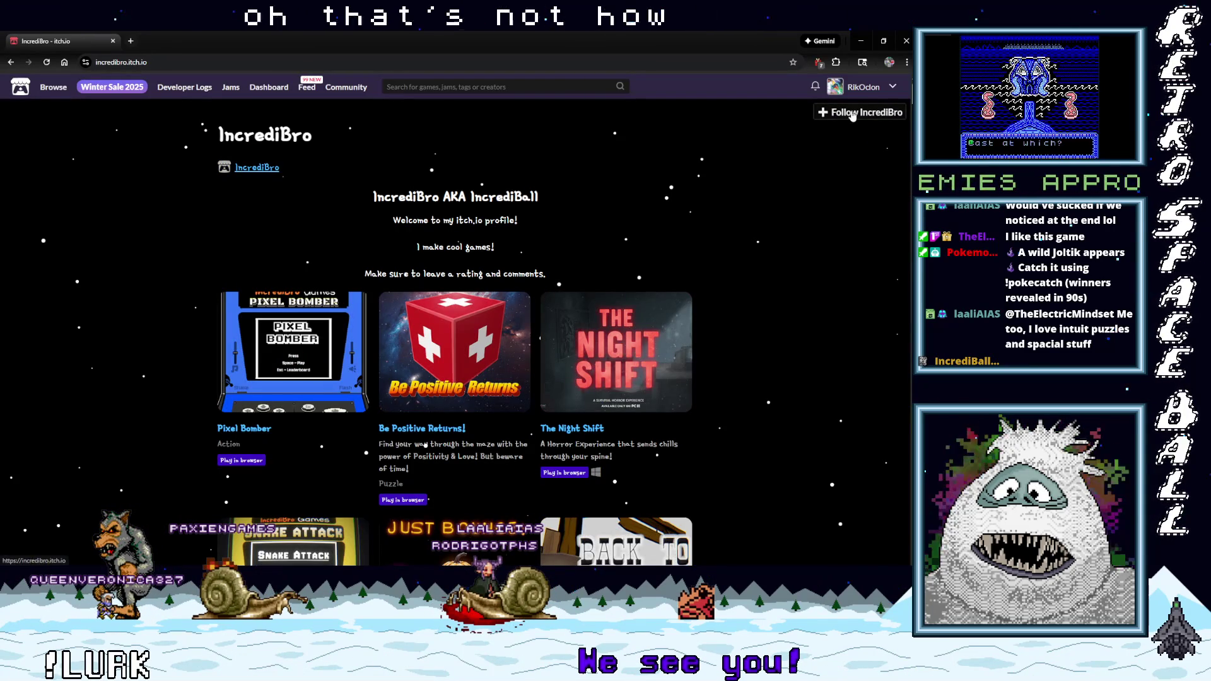
left_click(853, 114)
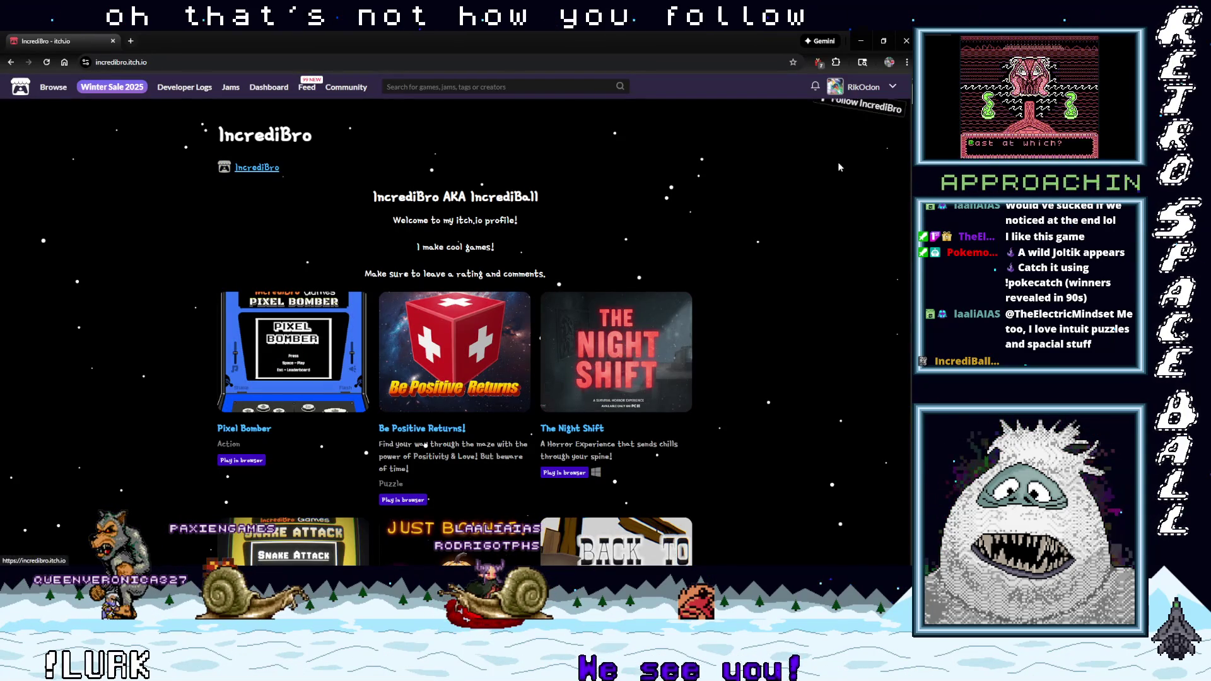
left_click(113, 41)
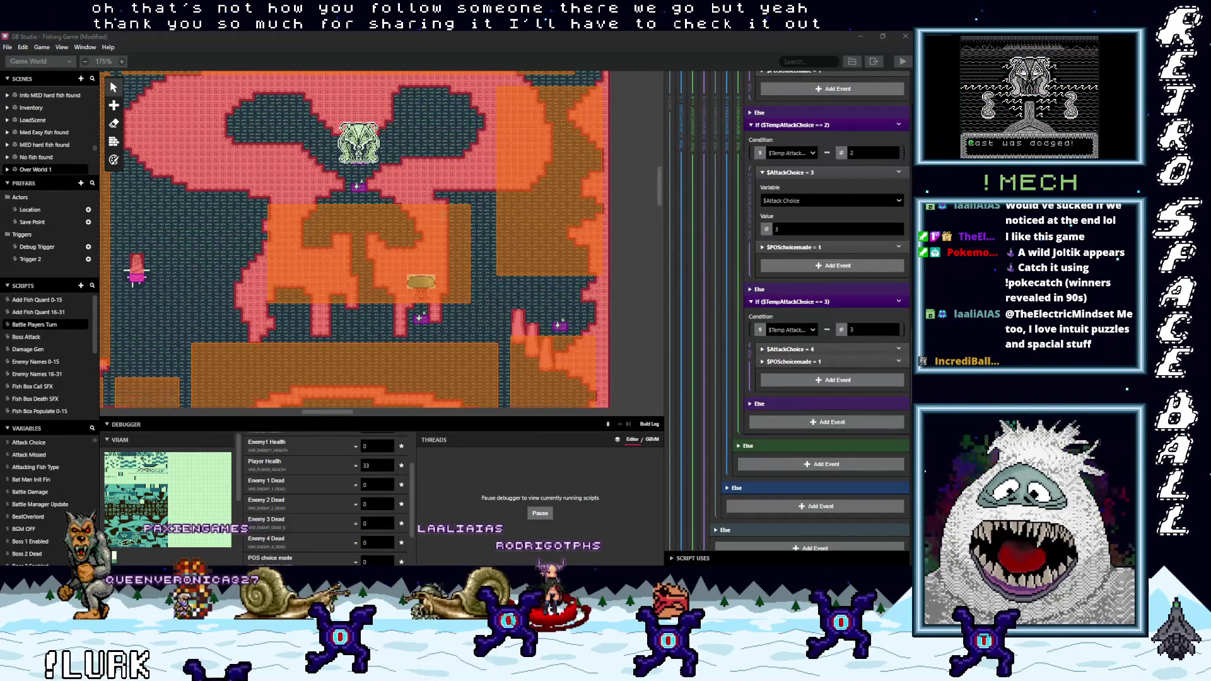
Position the Fishing Game play window over the scene editor and restart the game with Ctrl+B.
mouse_move(528, 132)
left_mouse_down()
mouse_move(467, 131)
mouse_move(472, 141)
left_mouse_up()
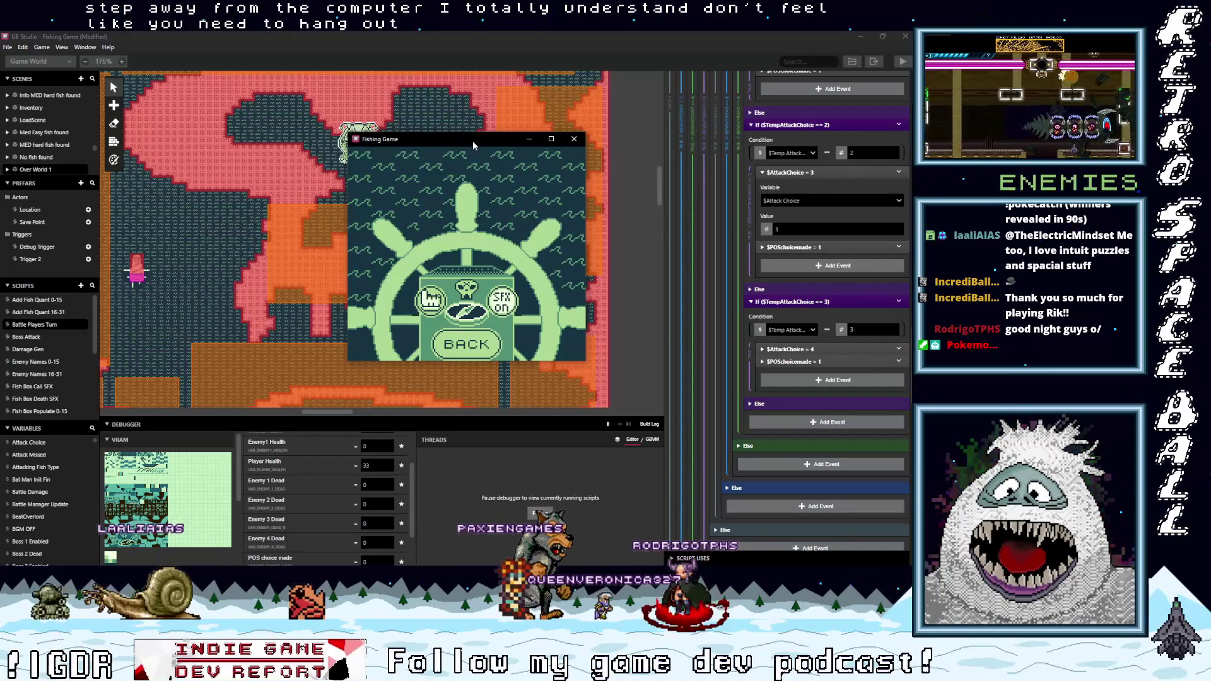
left_click_drag(473, 144, 475, 165)
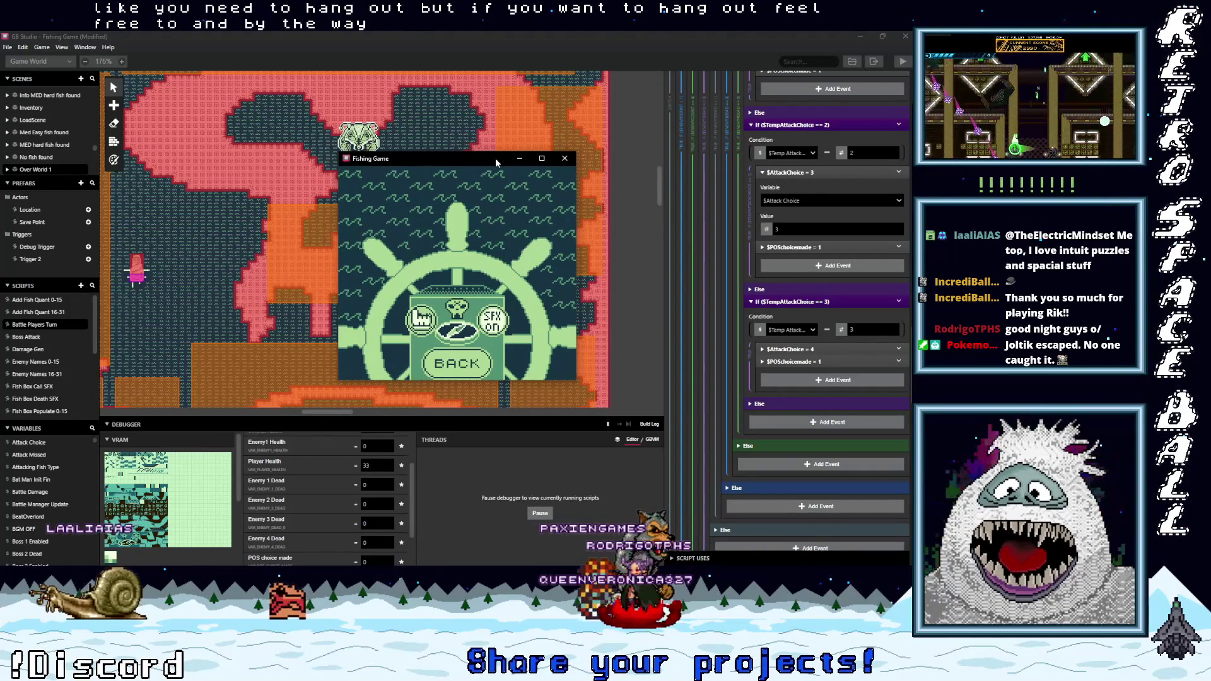
key("ctrl+b")
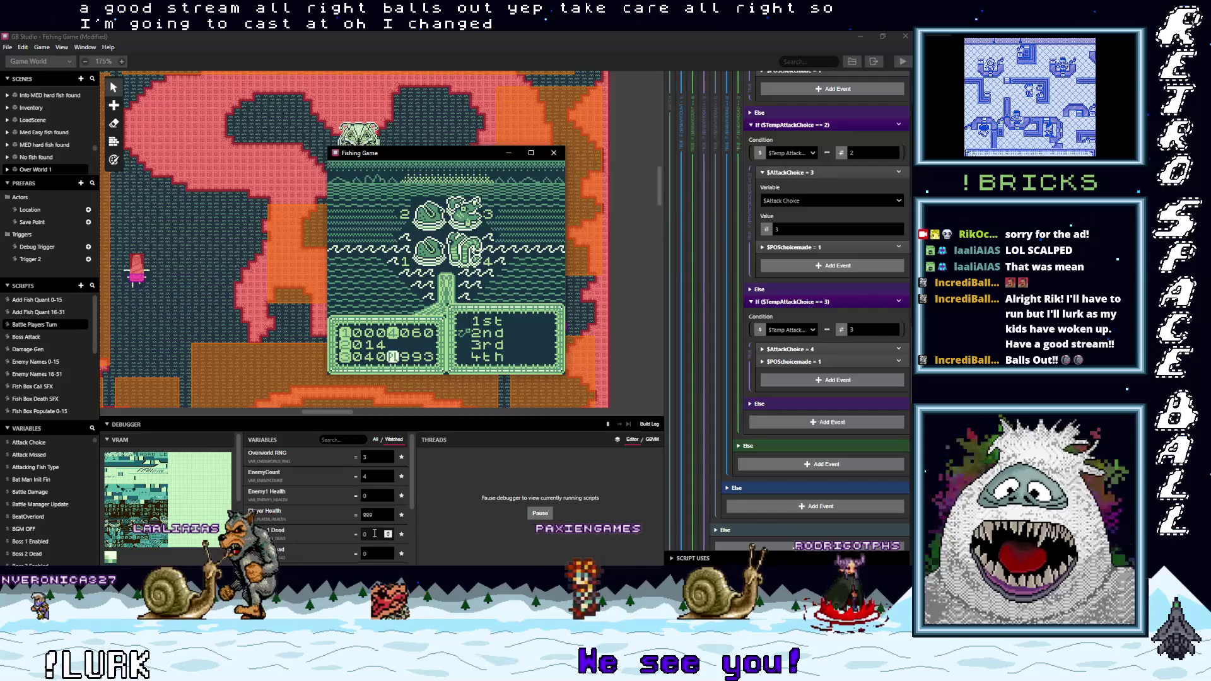
Set Enemy1 Health to 999 in the debugger Variables panel.
scroll(375, 543, "down", 2)
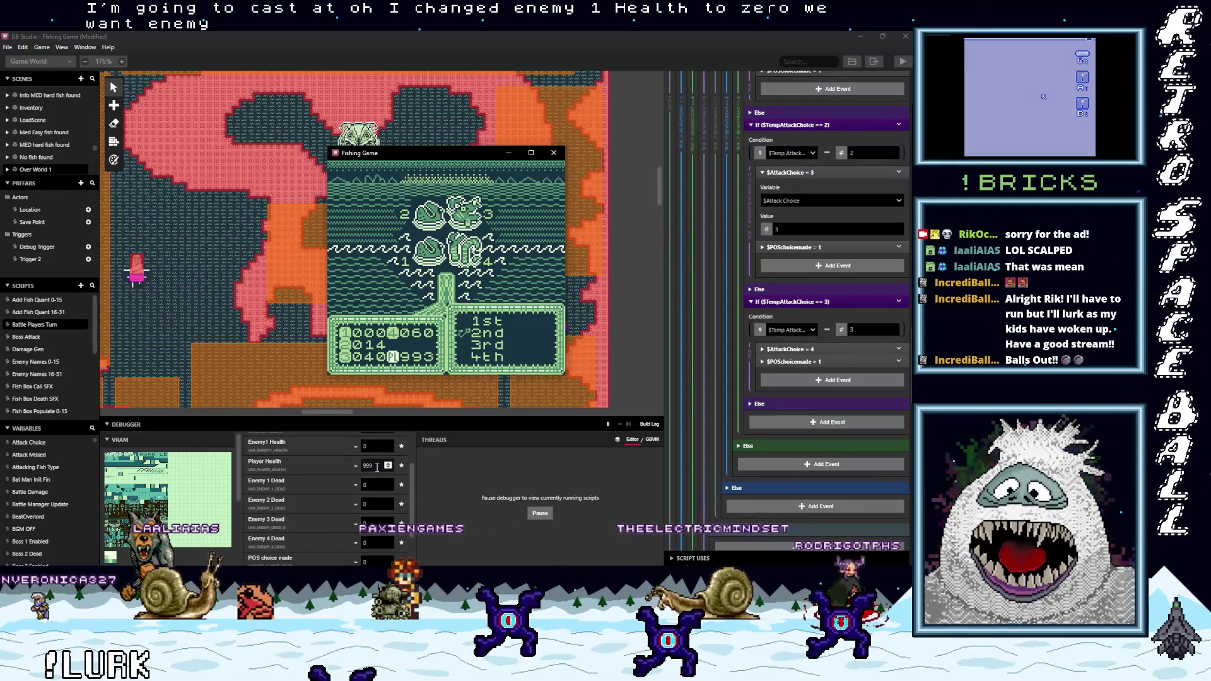
scroll(378, 468, "up", 3)
left_click(376, 495)
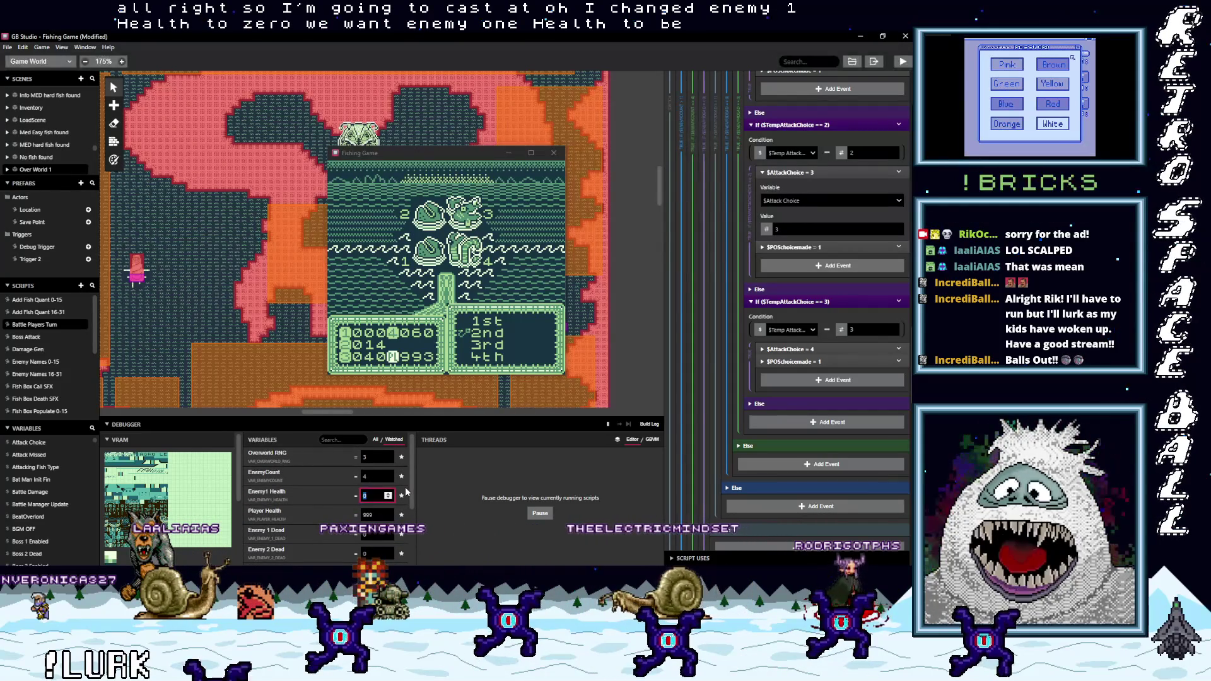
type("999")
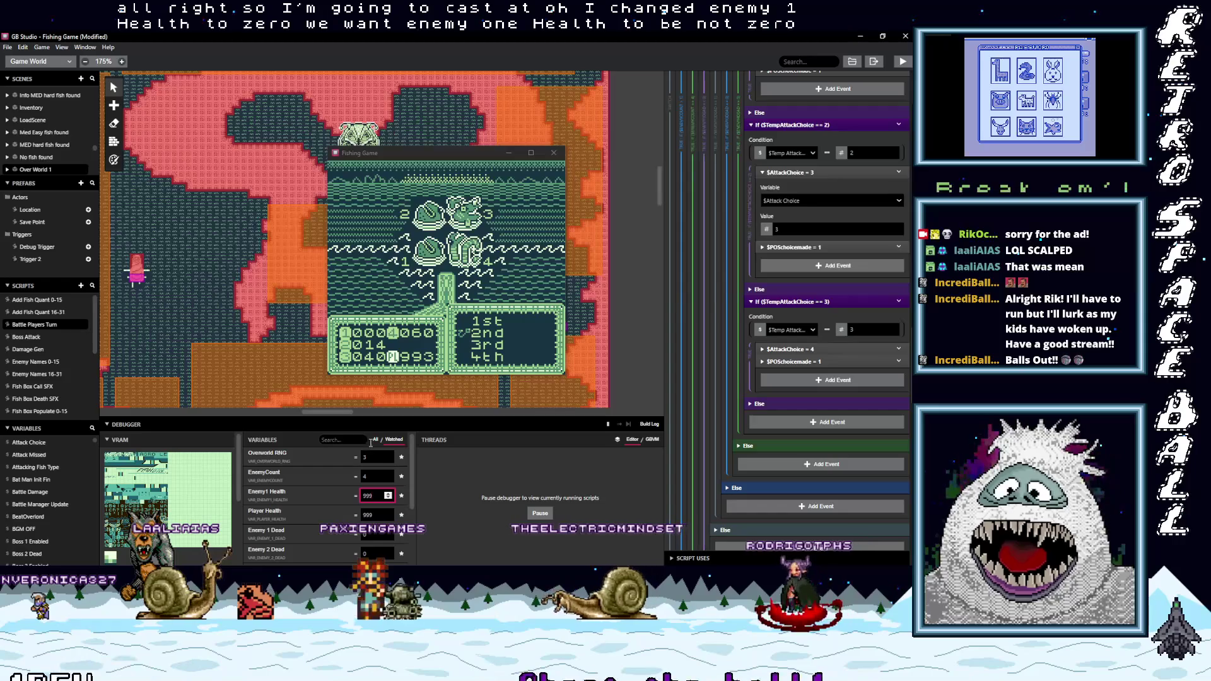
Search all variables for 'enemy2', select the Enemy2 Health value, then clear the search.
left_click(376, 439)
left_click(340, 440)
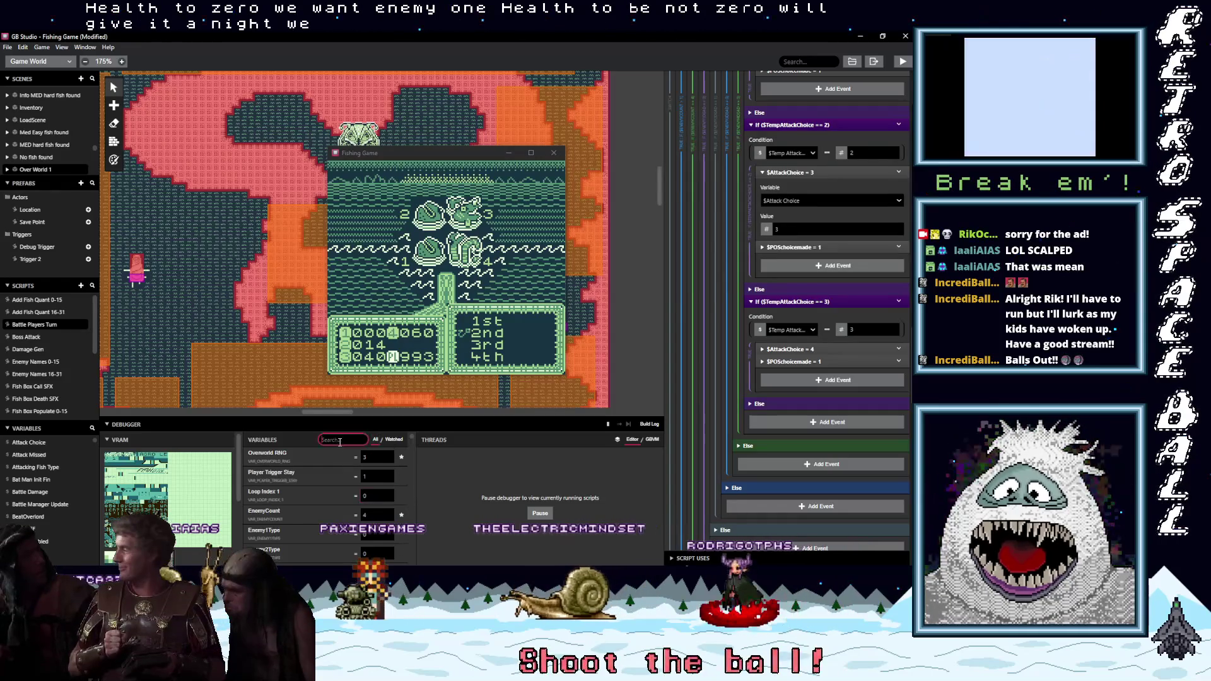
type("enemy")
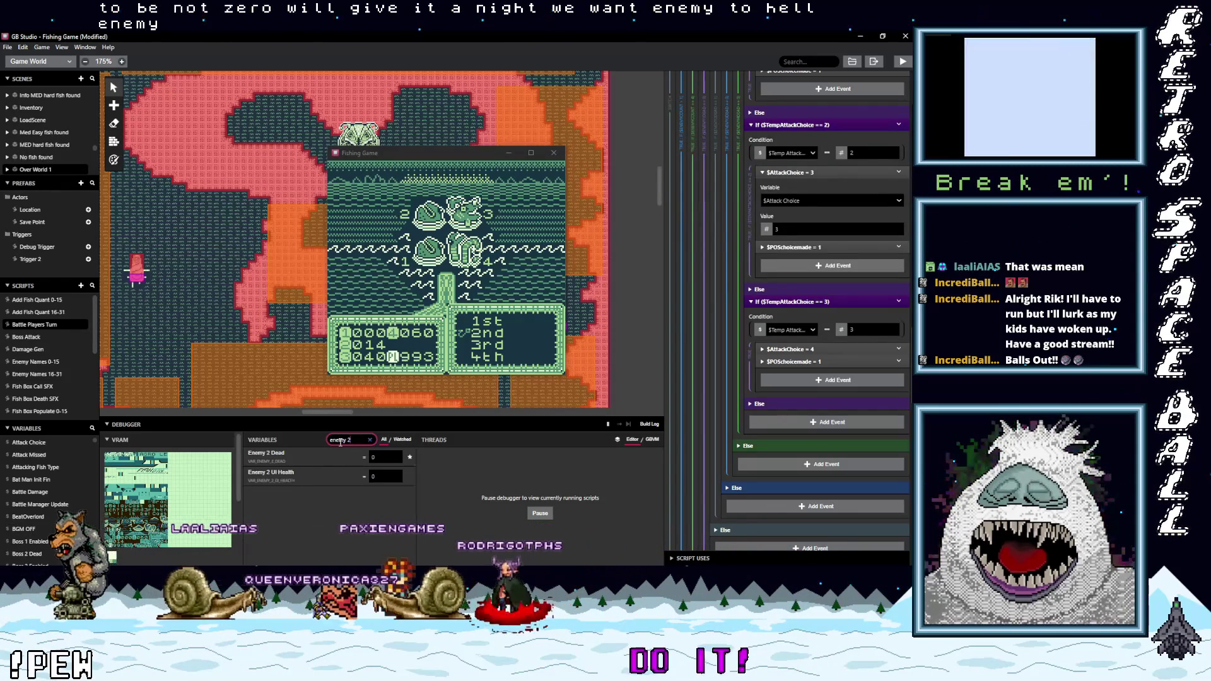
type(" 2")
key("BackSpace")
key("BackSpace")
type("2")
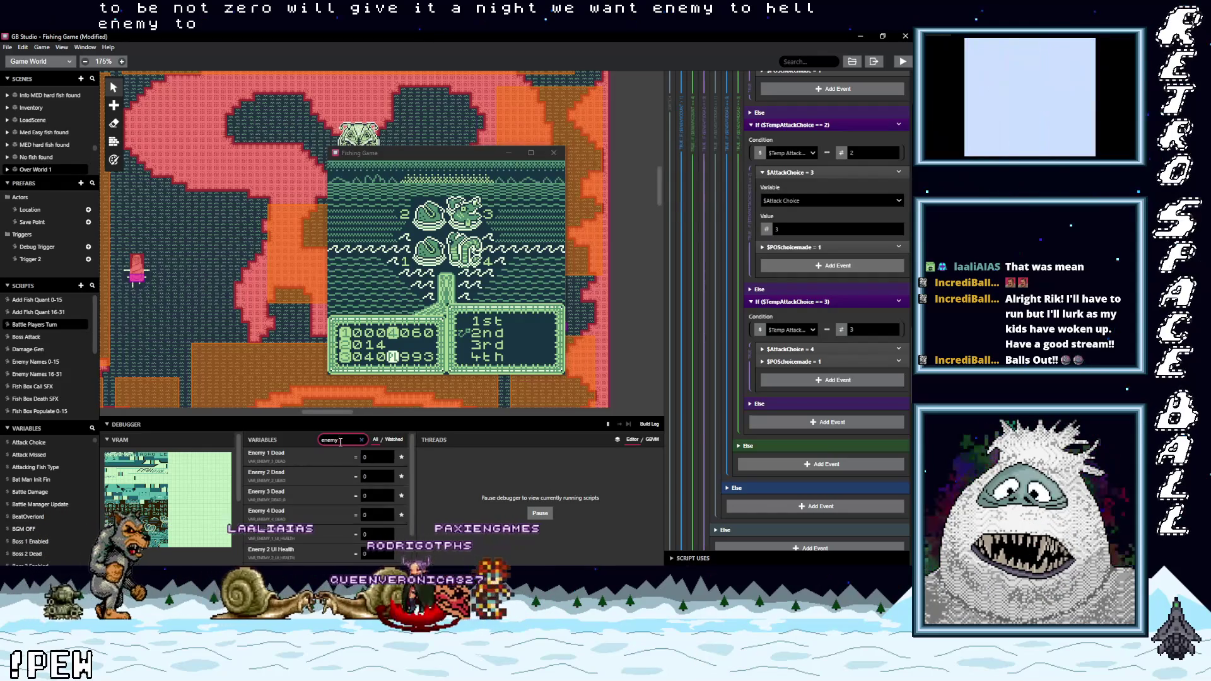
double_click(390, 478)
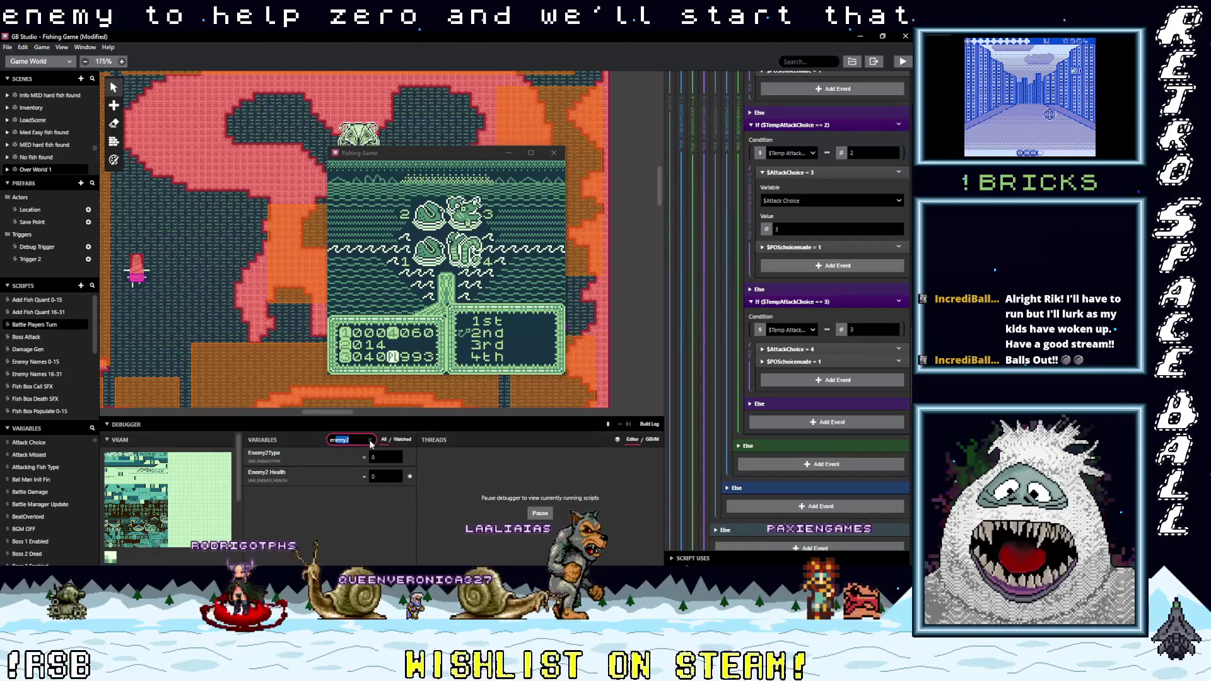
left_click(369, 440)
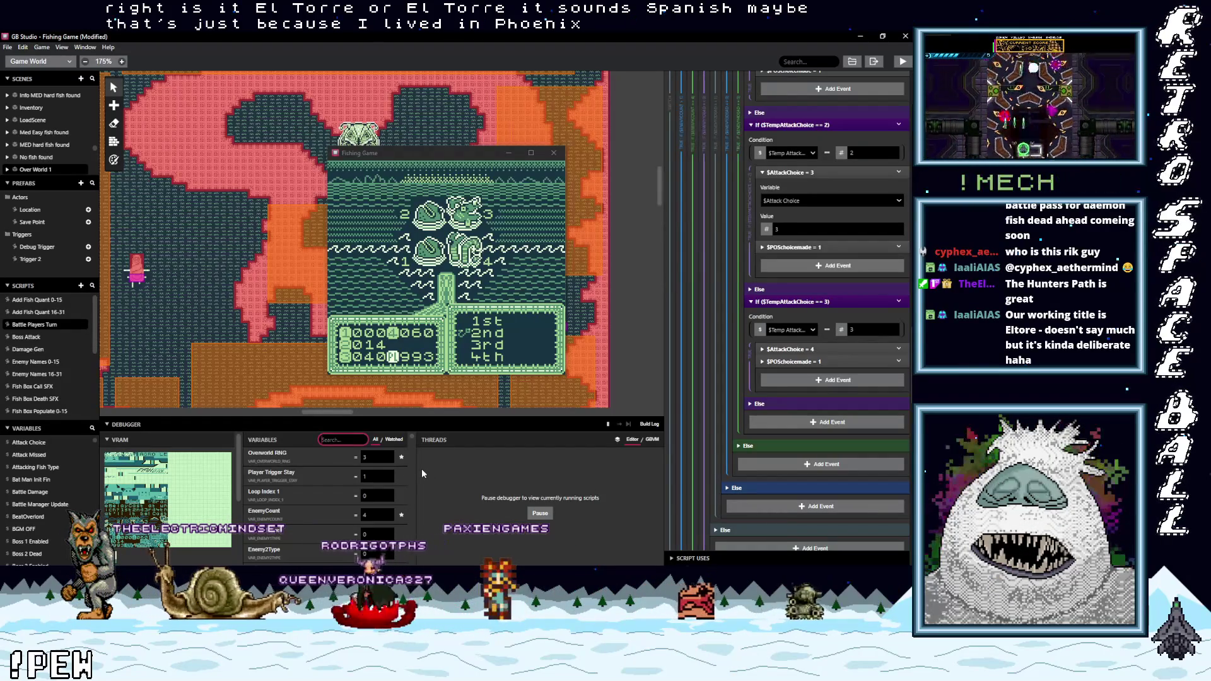
left_click(477, 268)
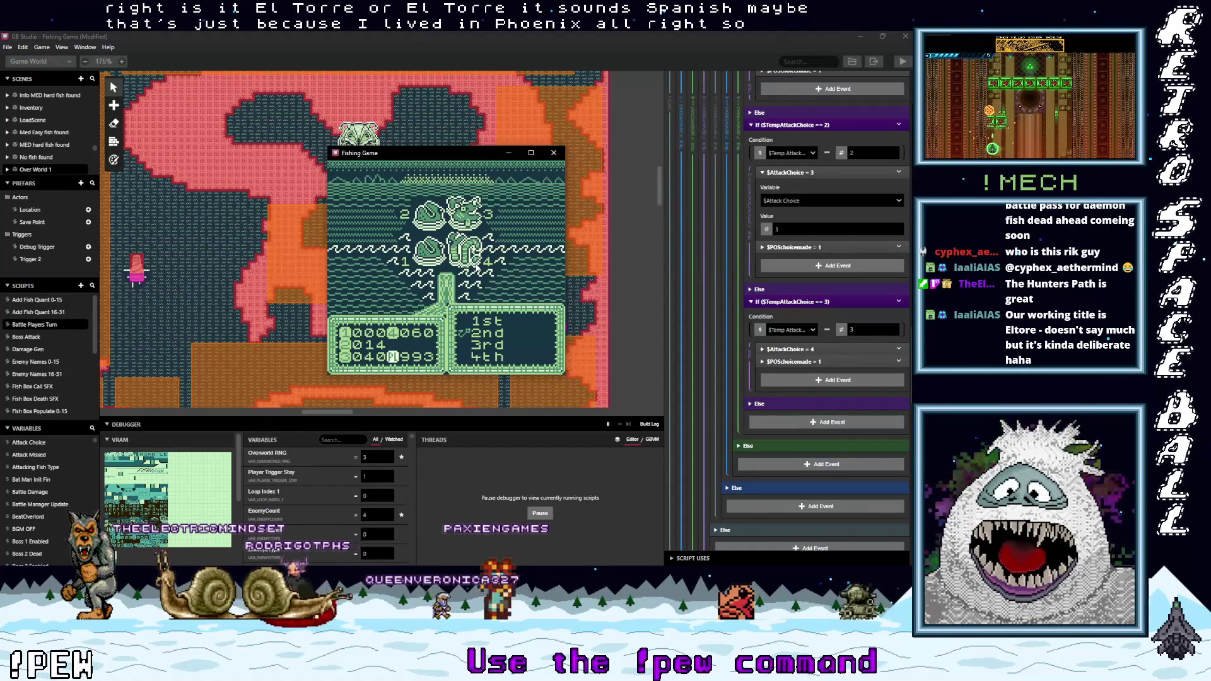
Choose to attack 2nd, advance through the messages, and choose Cast.
key("Up")
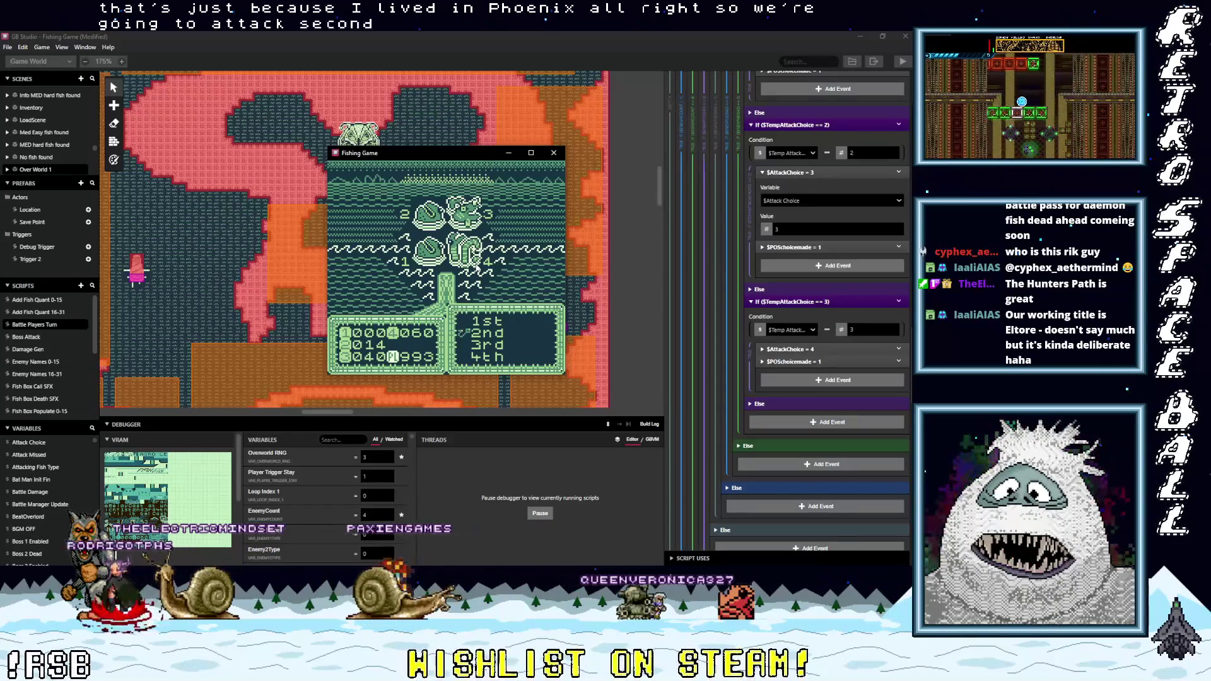
key("z")
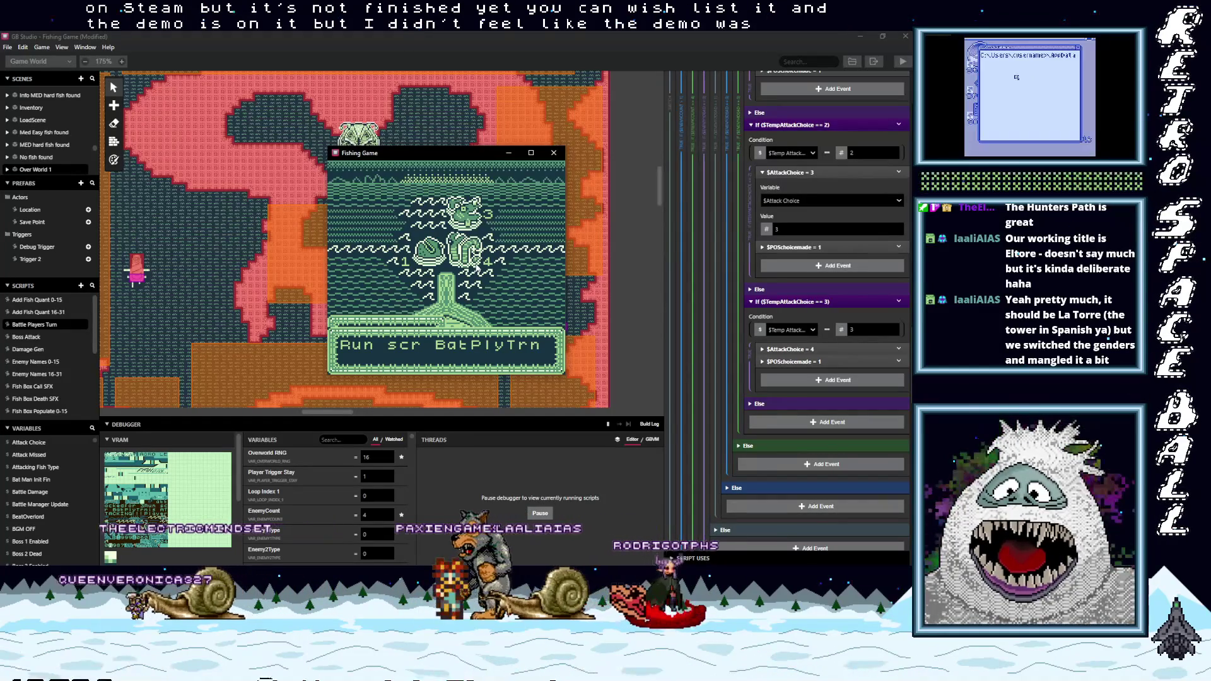
key("z")
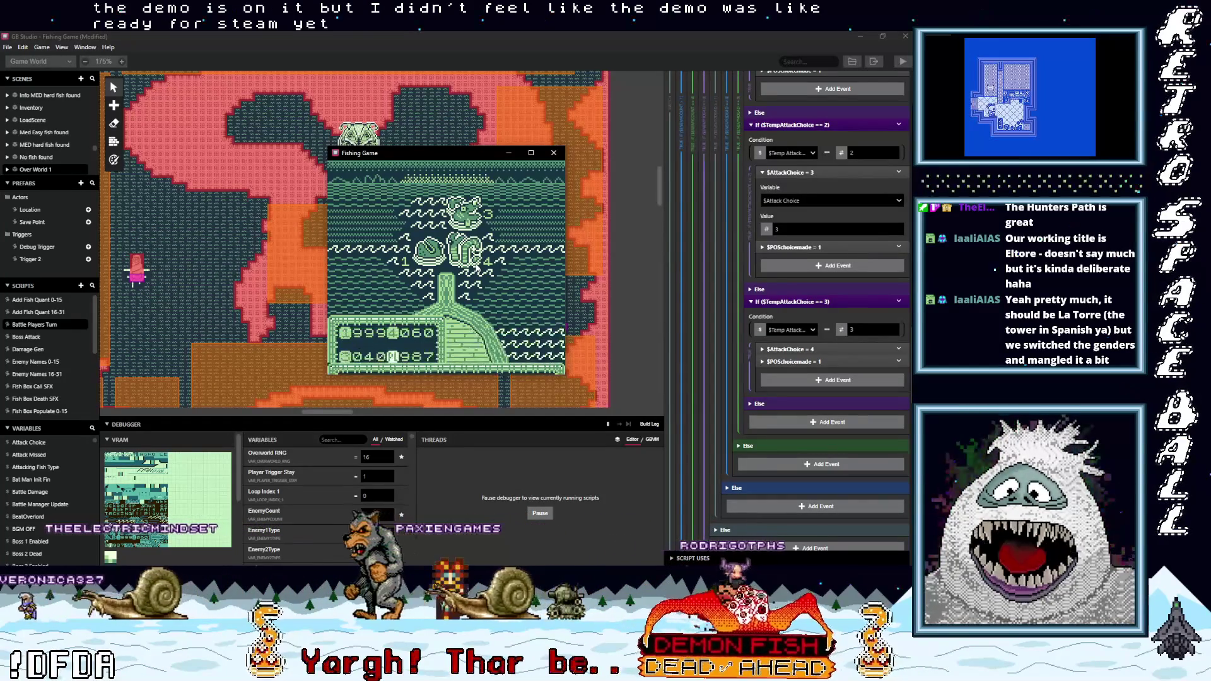
key("z")
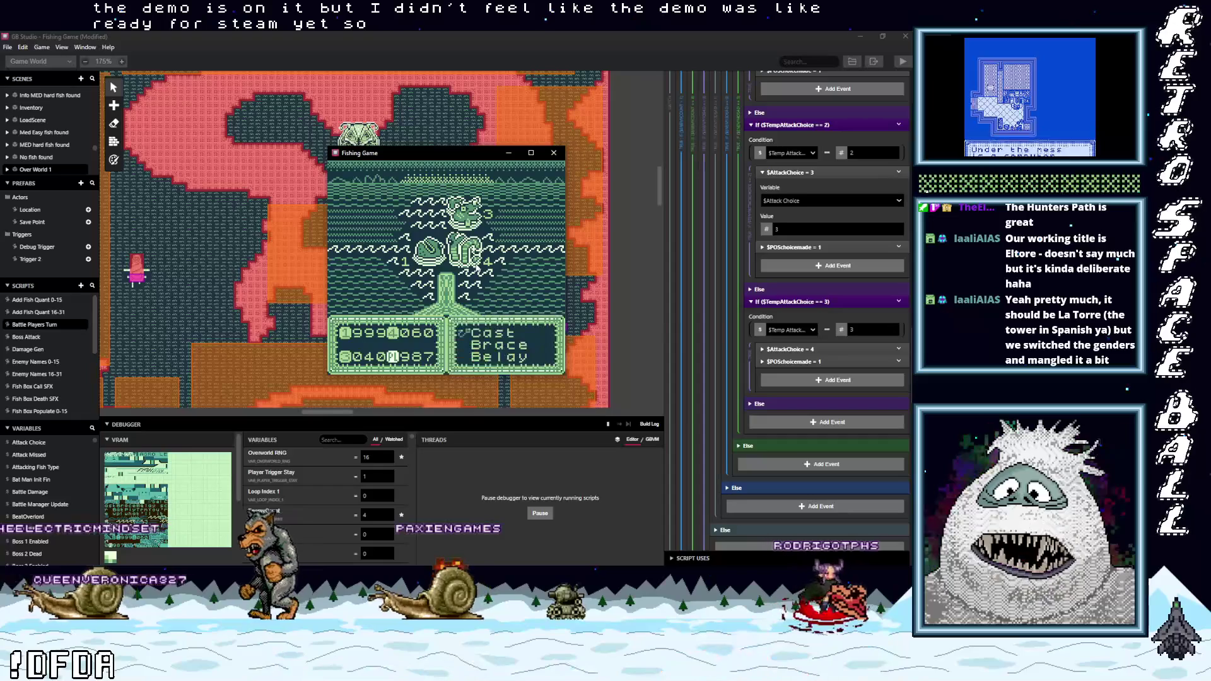
key("Up")
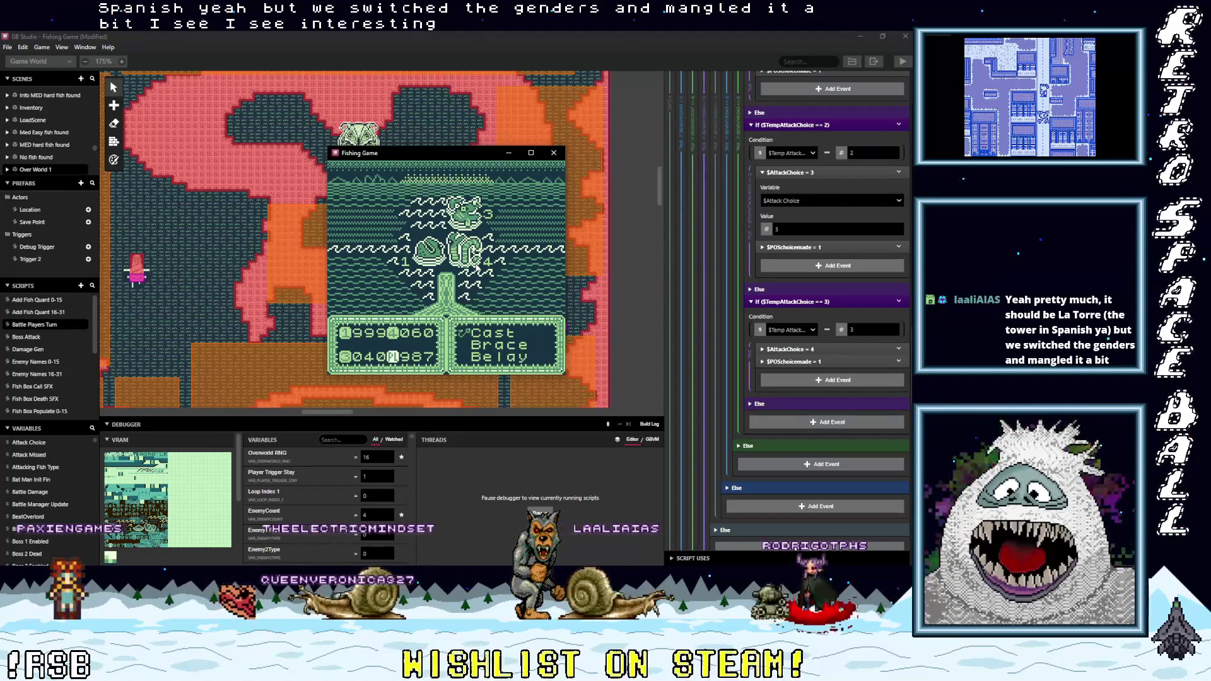
key("z")
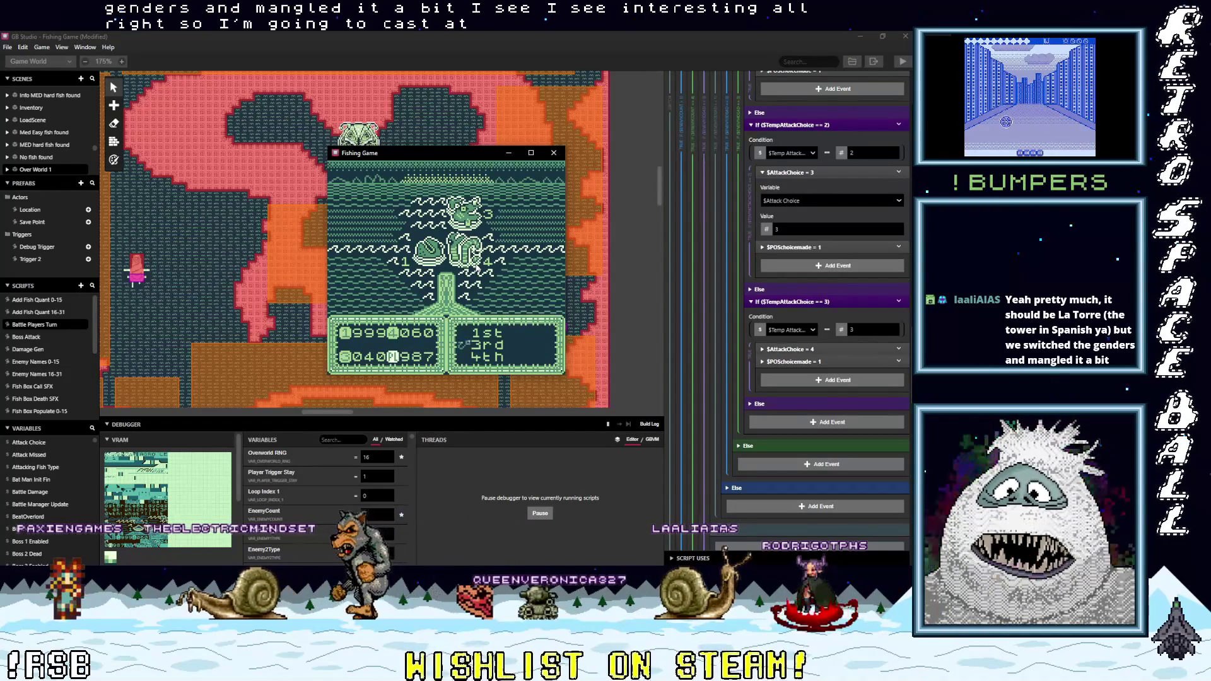
Move to the 4th target, back out, then choose Cast again after the messages.
key("Down")
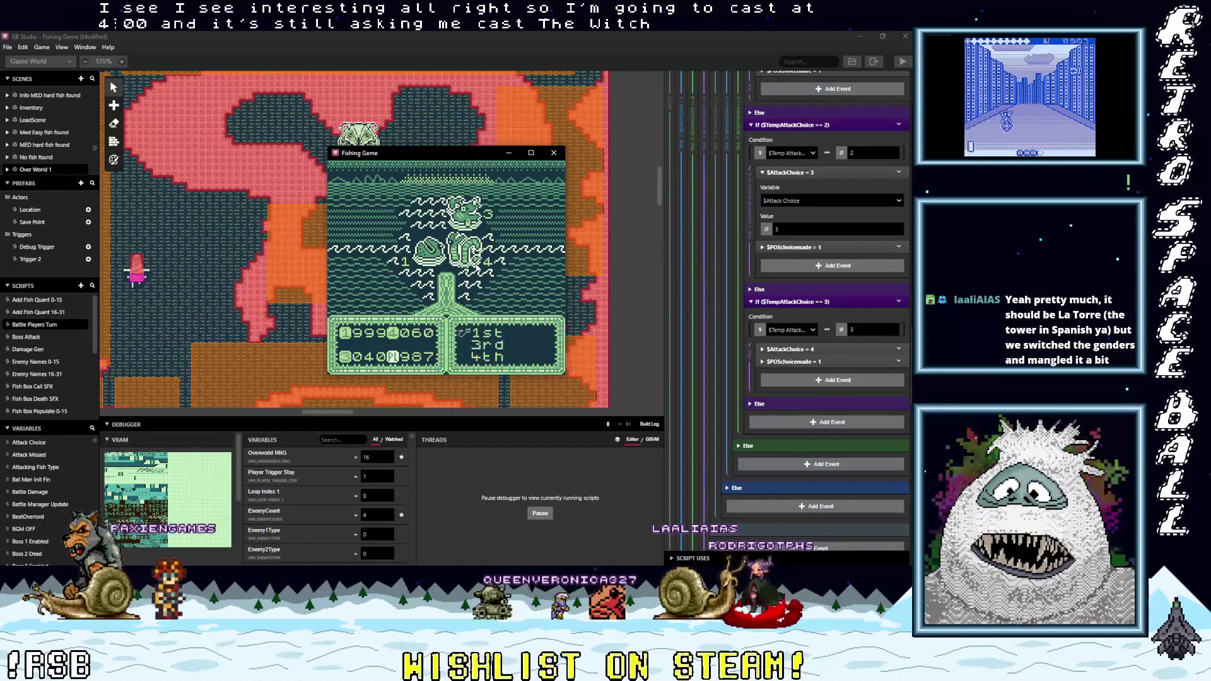
key("z")
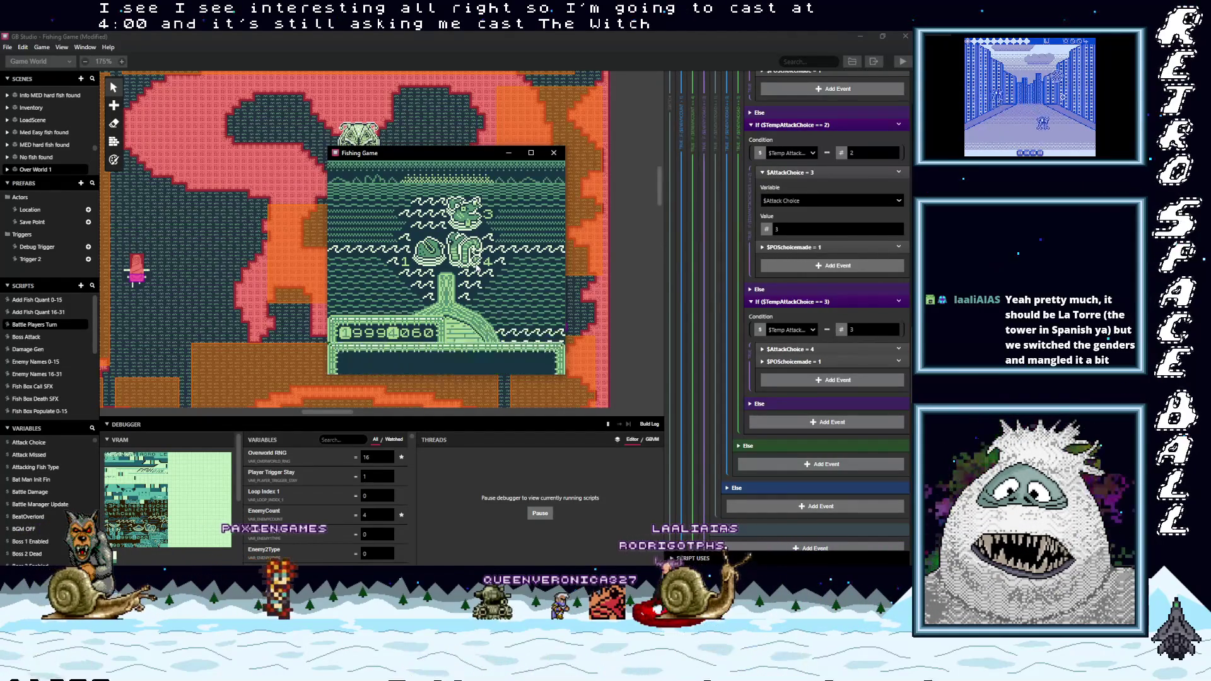
key("z")
key("z")
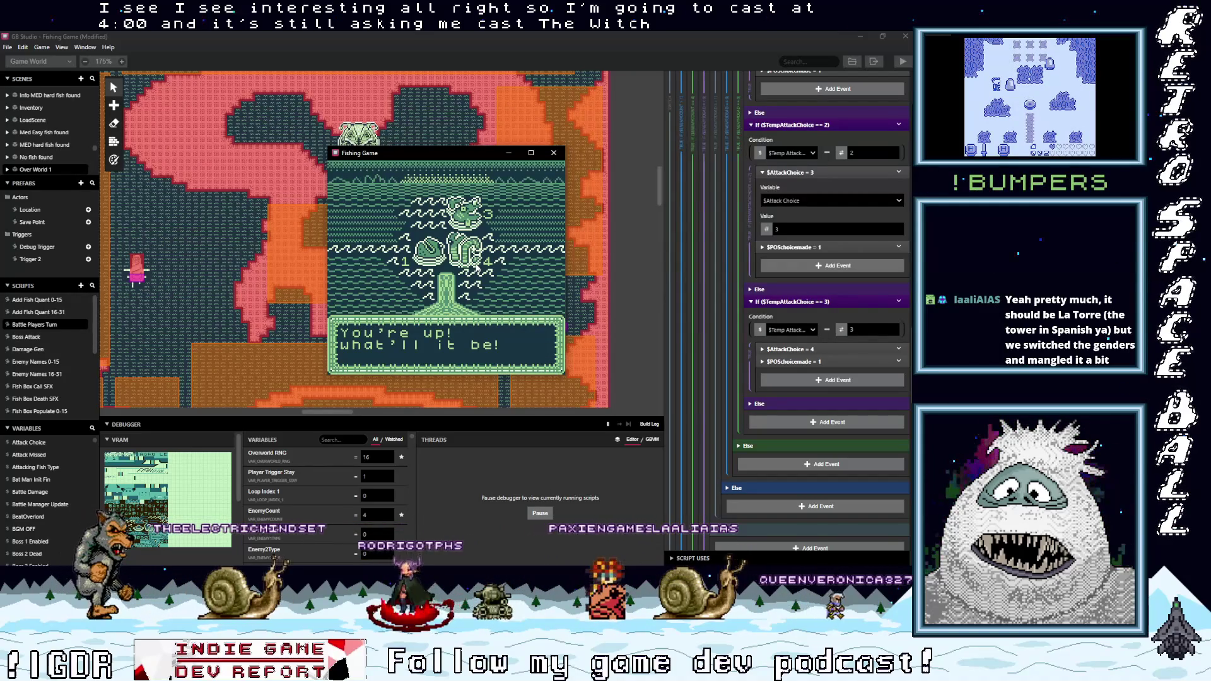
key("z")
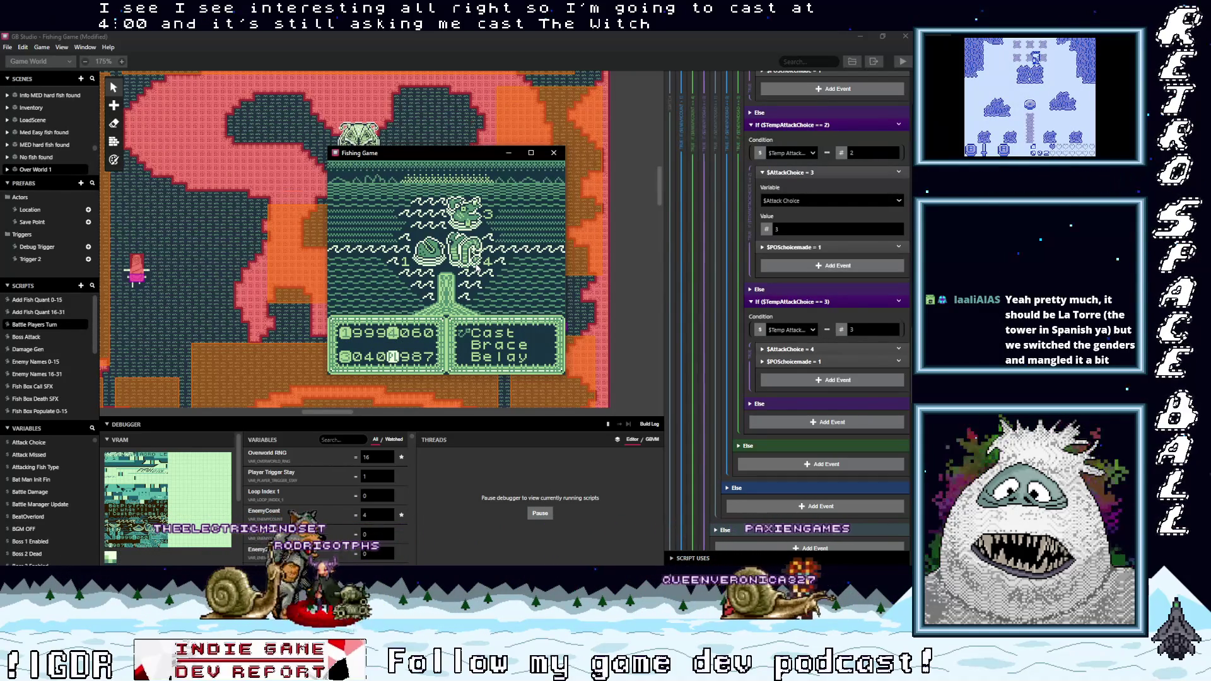
key("z")
key("z")
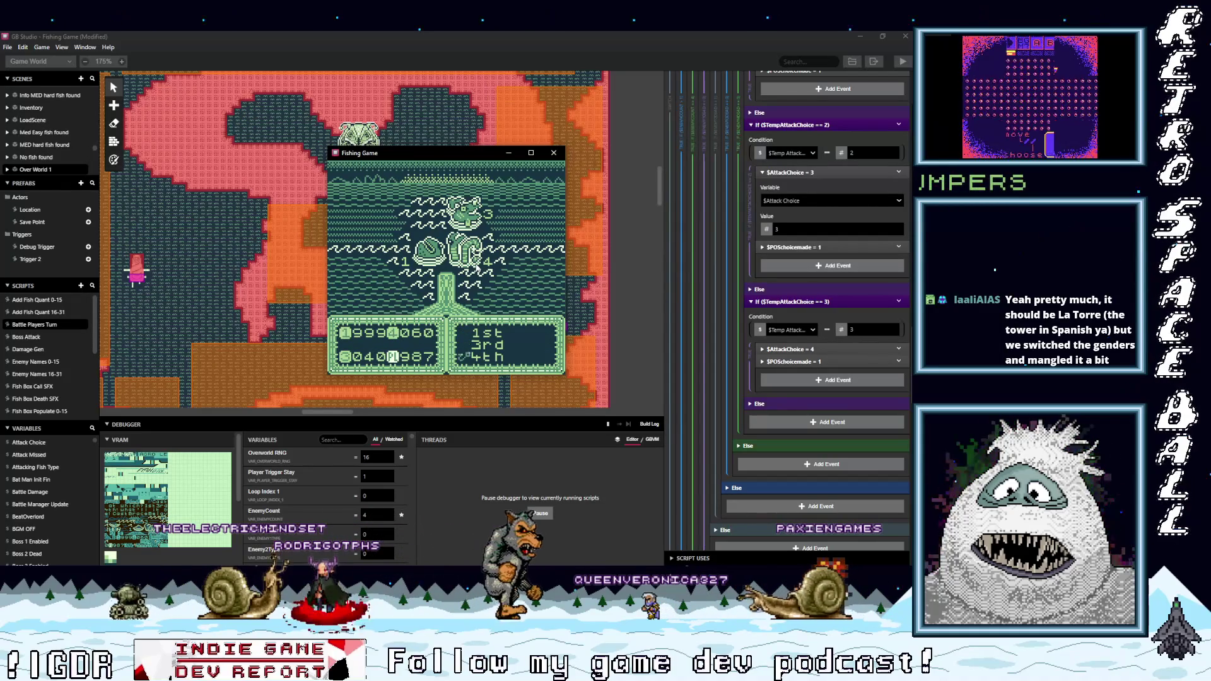
Cancel the target choice, advance through the turn prompt, and choose Cast again.
key("z")
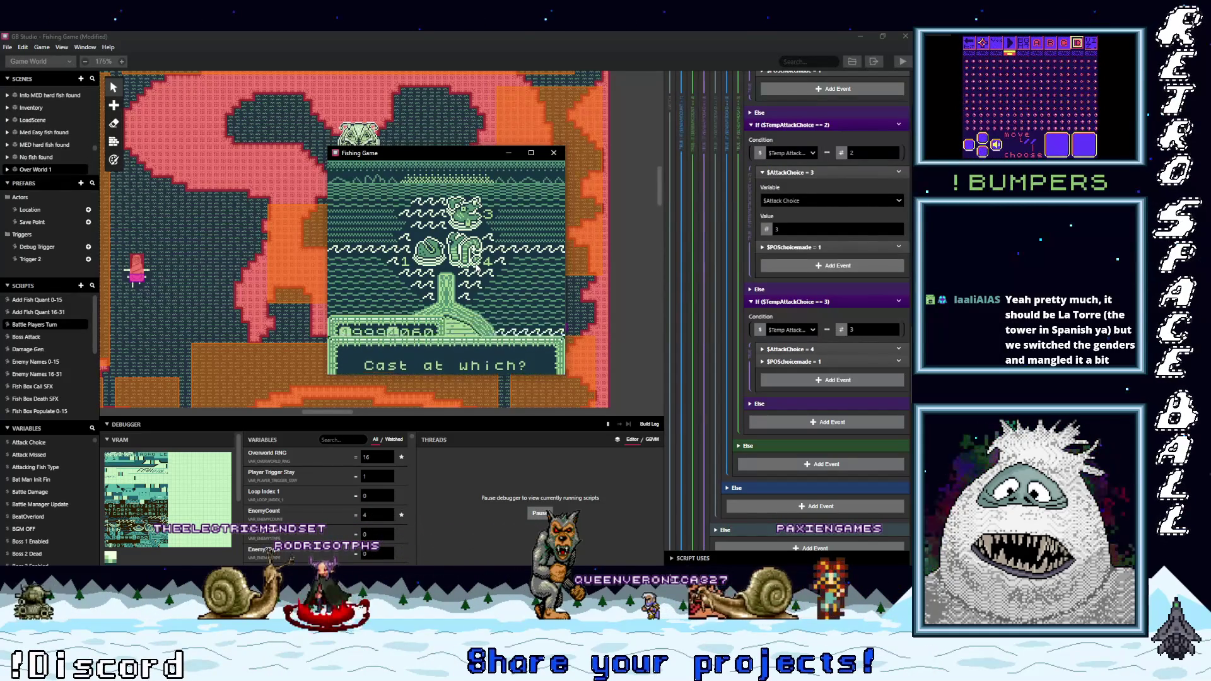
key("z")
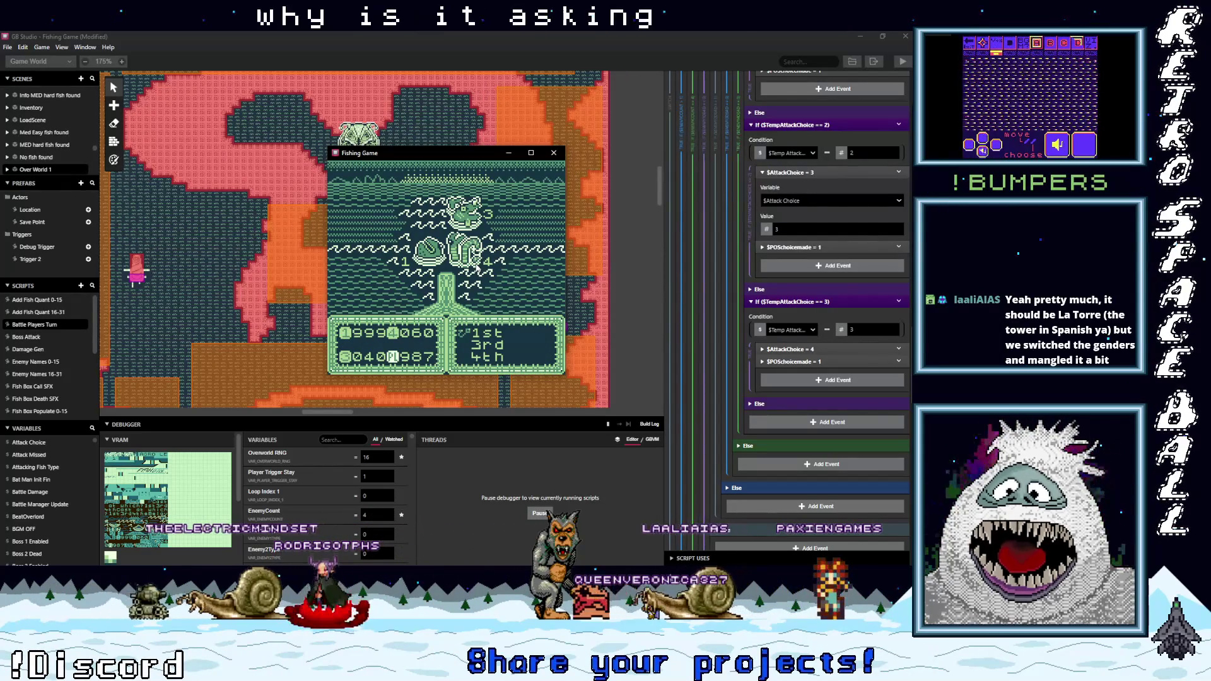
key("z")
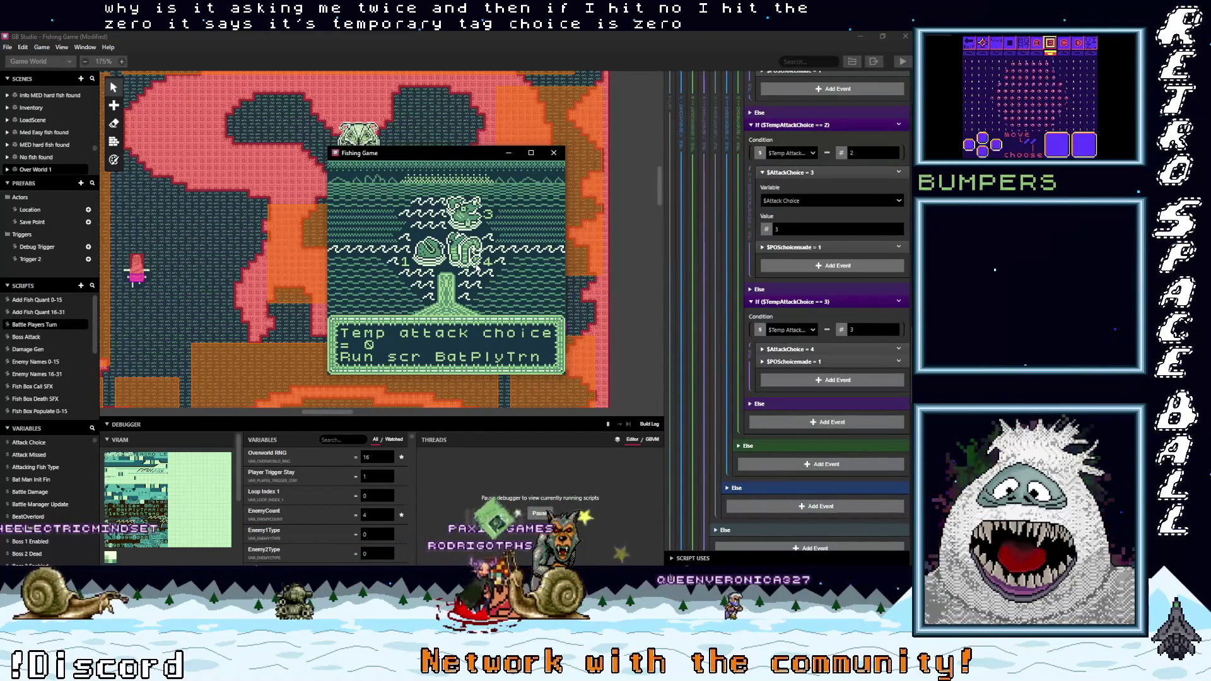
key("z")
key("z")
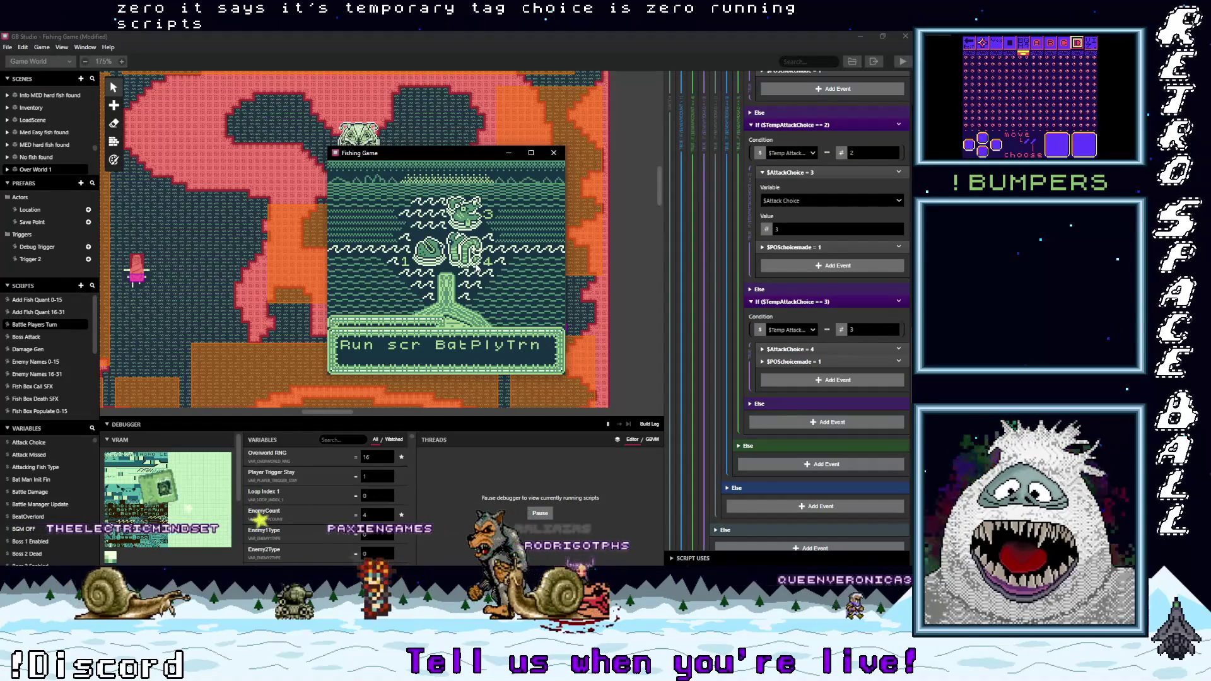
key("z")
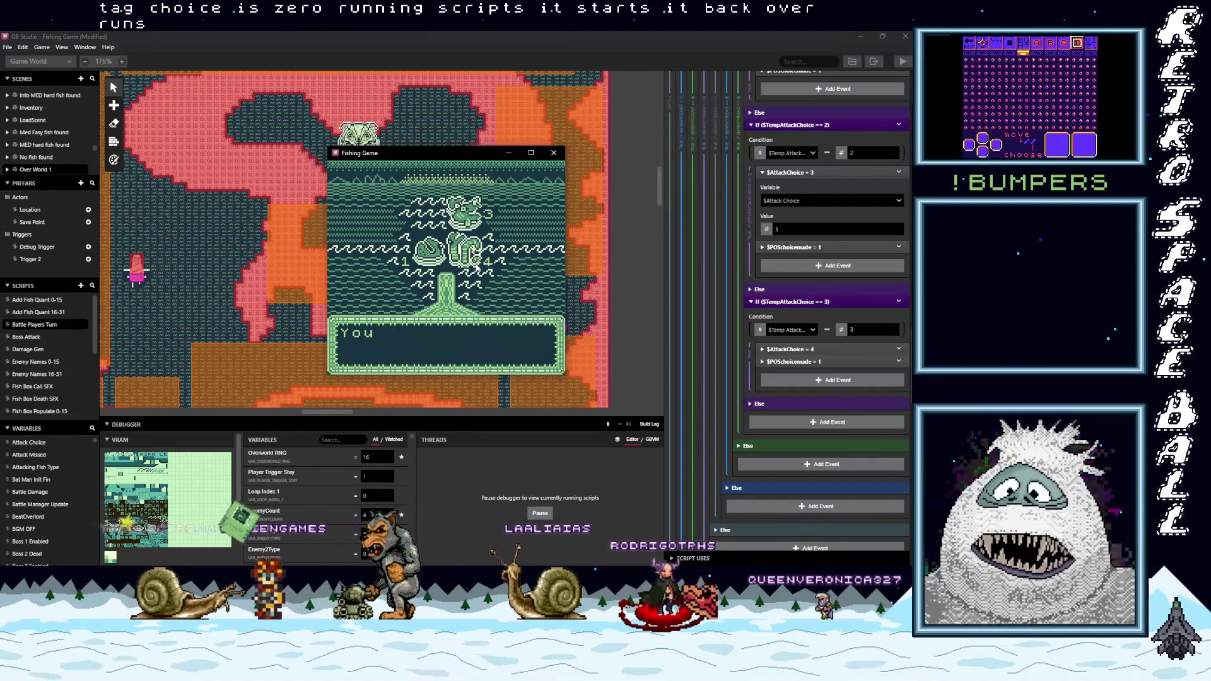
key("z")
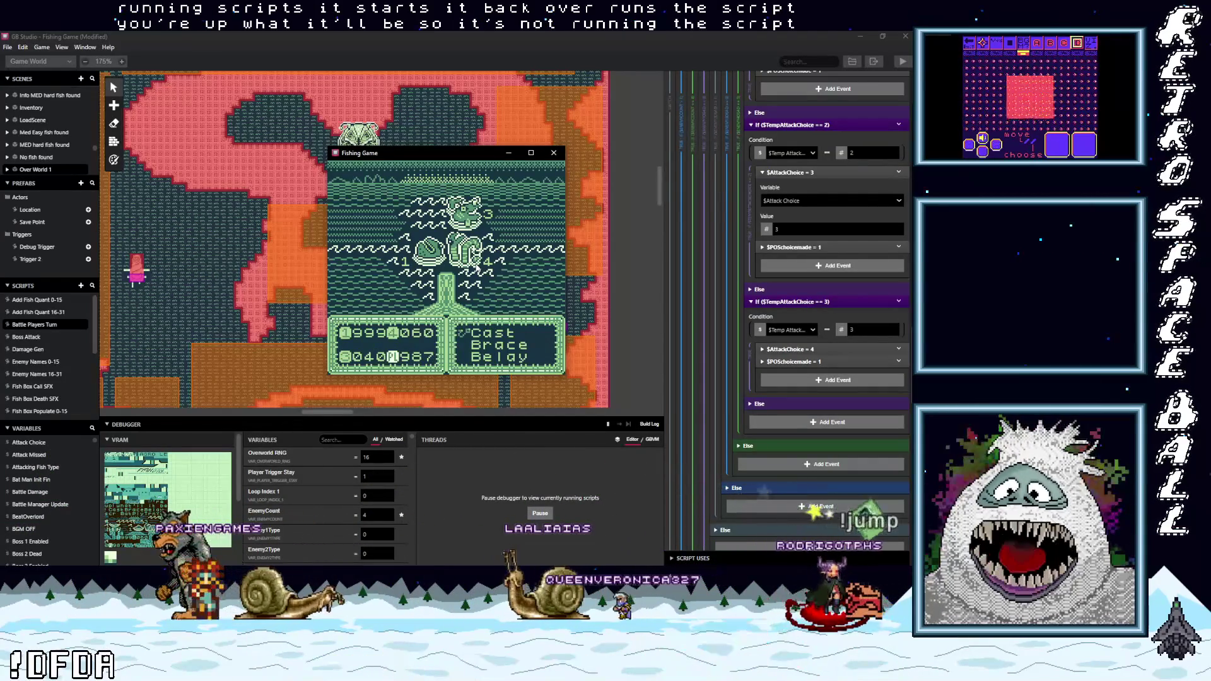
key("z")
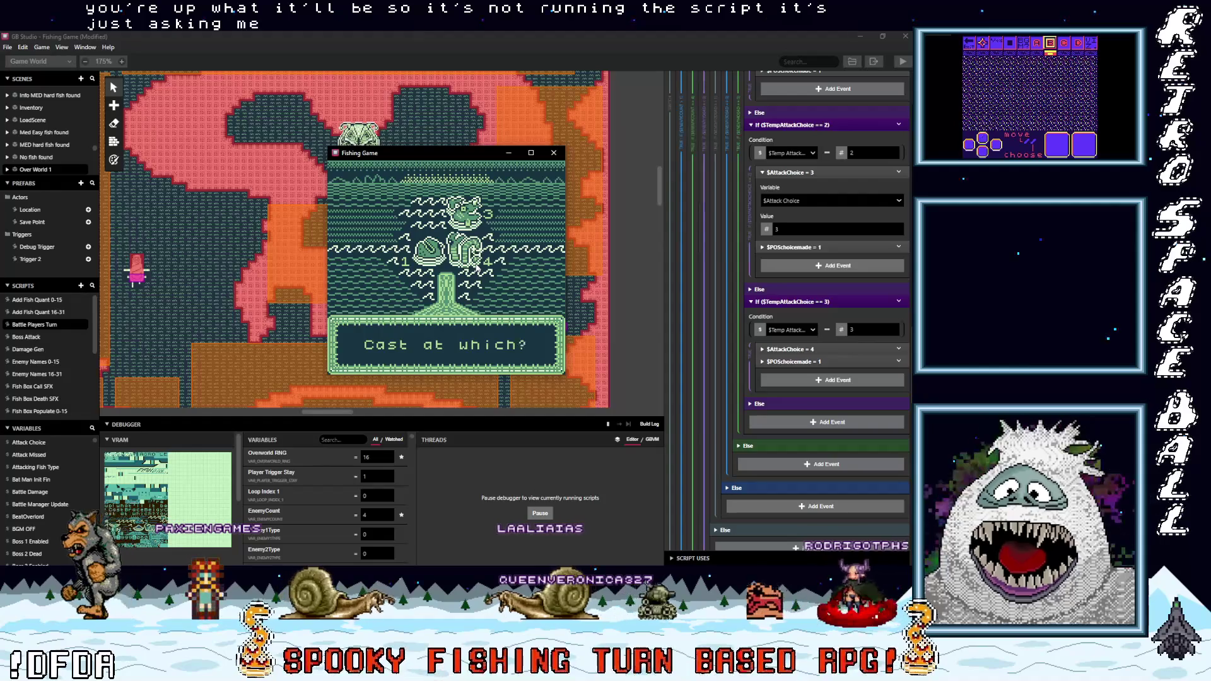
Pick a target through both repeated 'Cast at which?' prompts until the cast is dodged.
key("z")
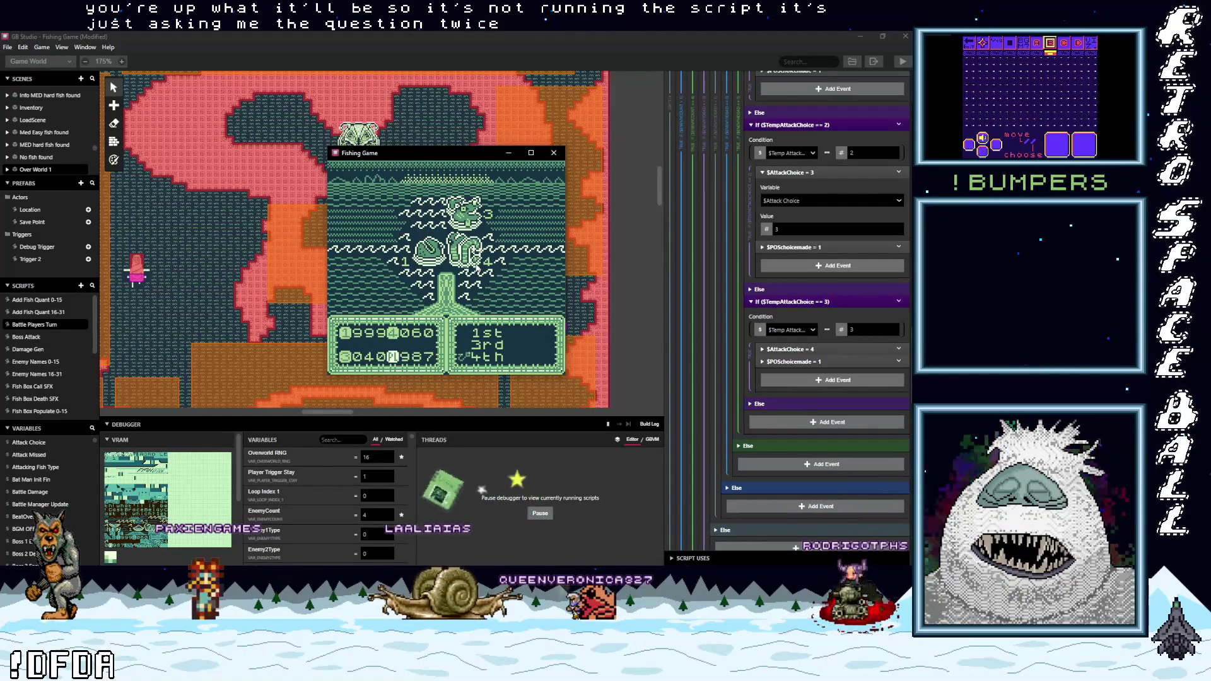
key("z")
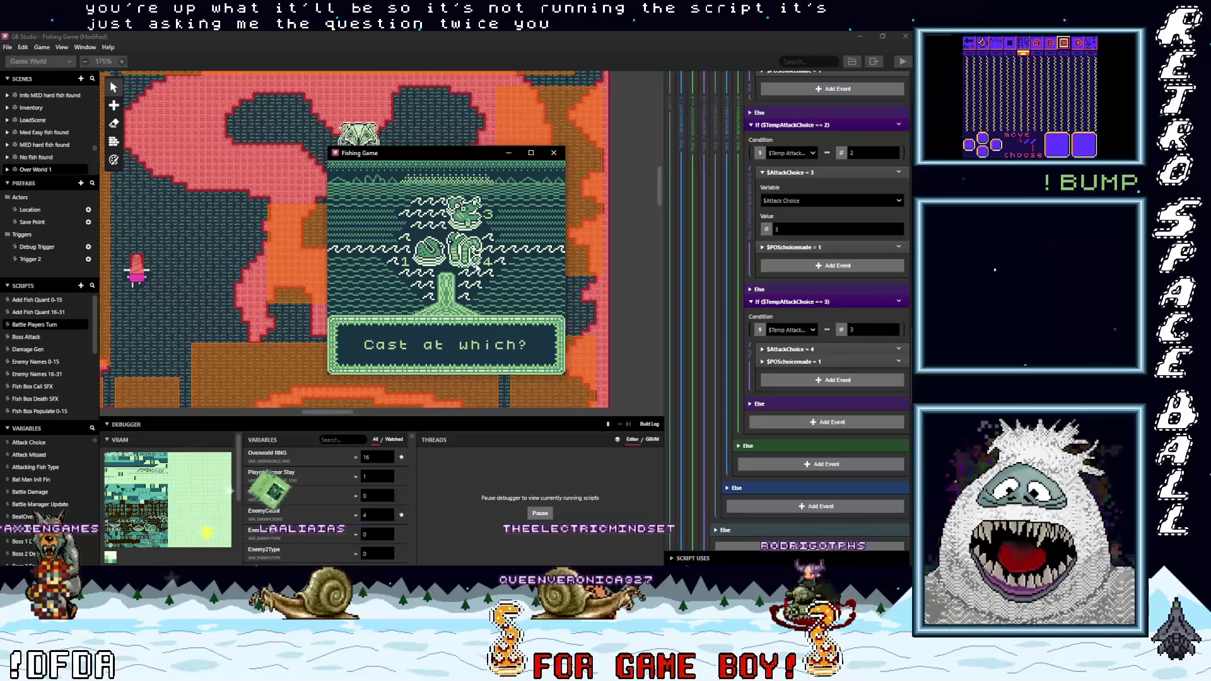
key("z")
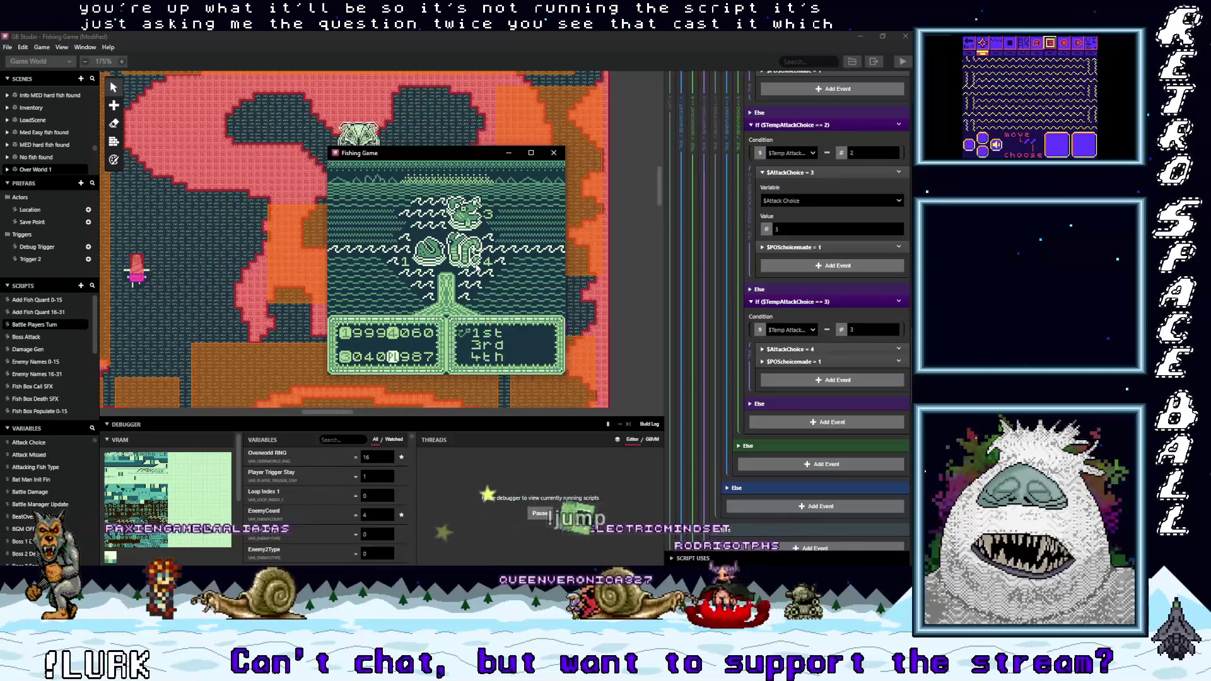
key("z")
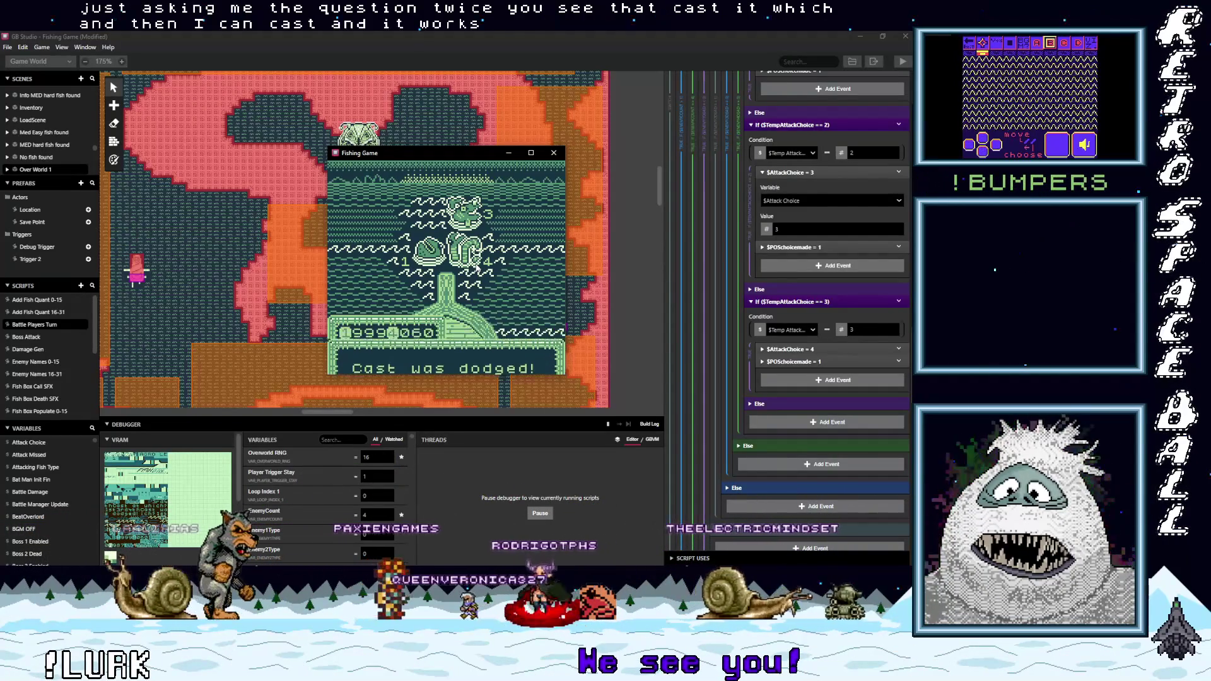
Advance through the dodge, damage and demon fish attack messages to the next turn.
key("z")
key("z")
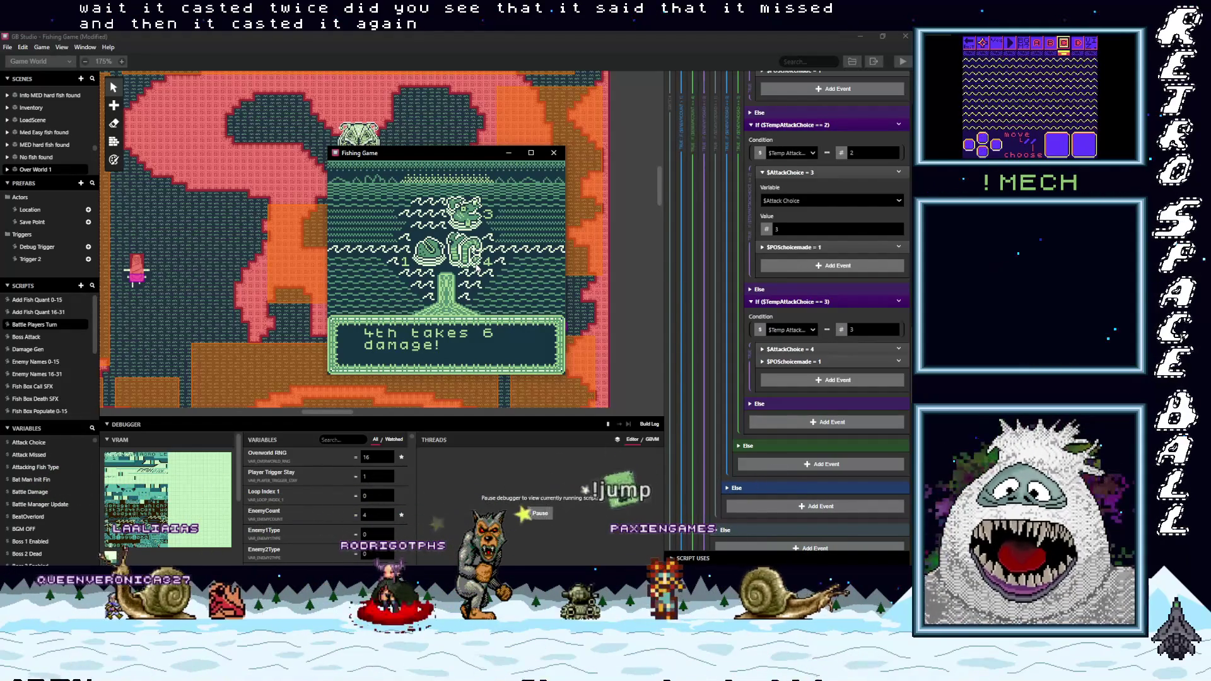
key("z")
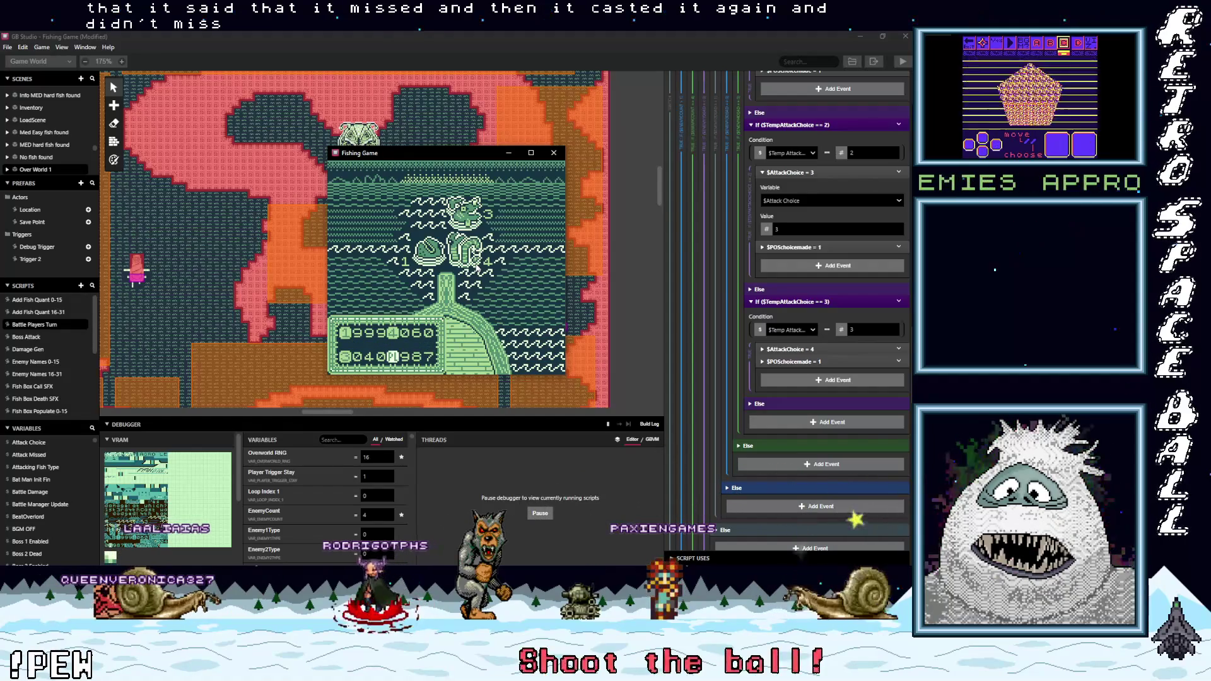
key("z")
key("z")
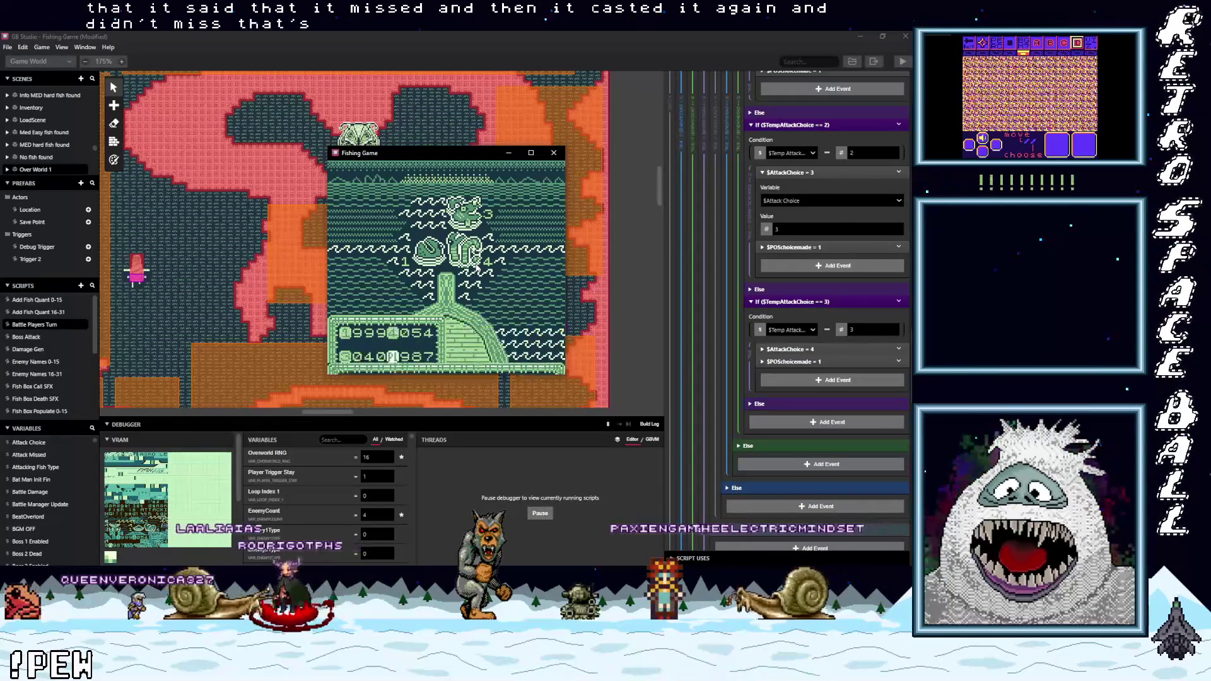
key("z")
key("z")
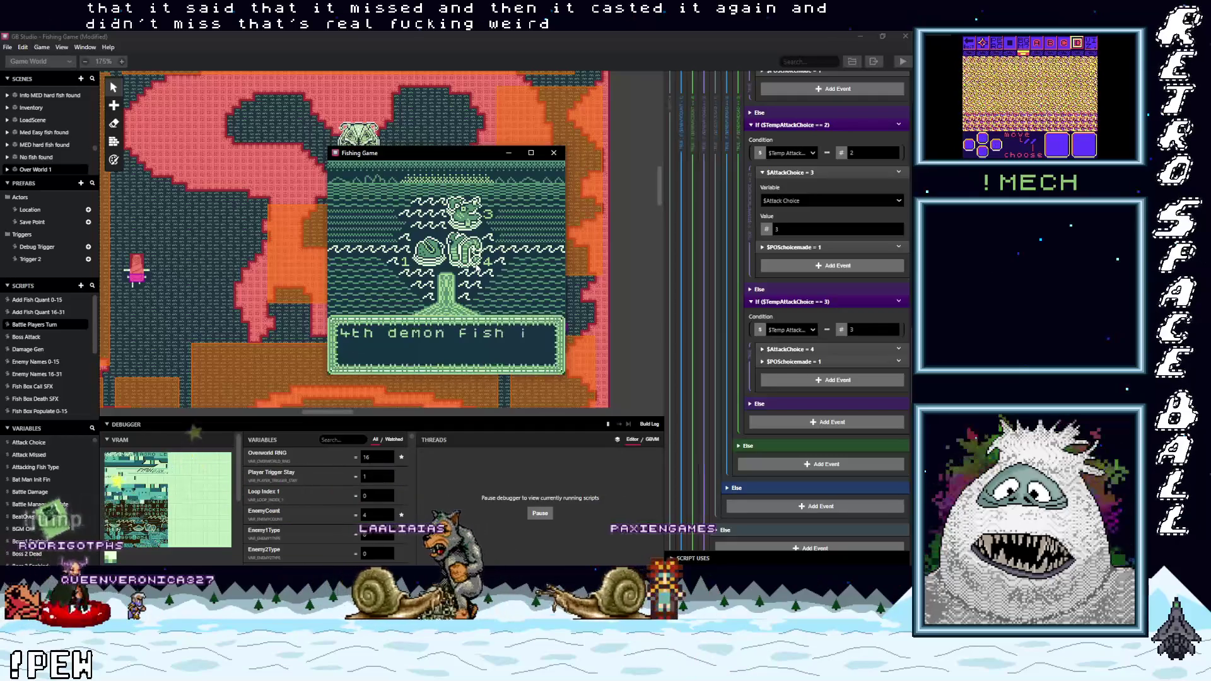
key("z")
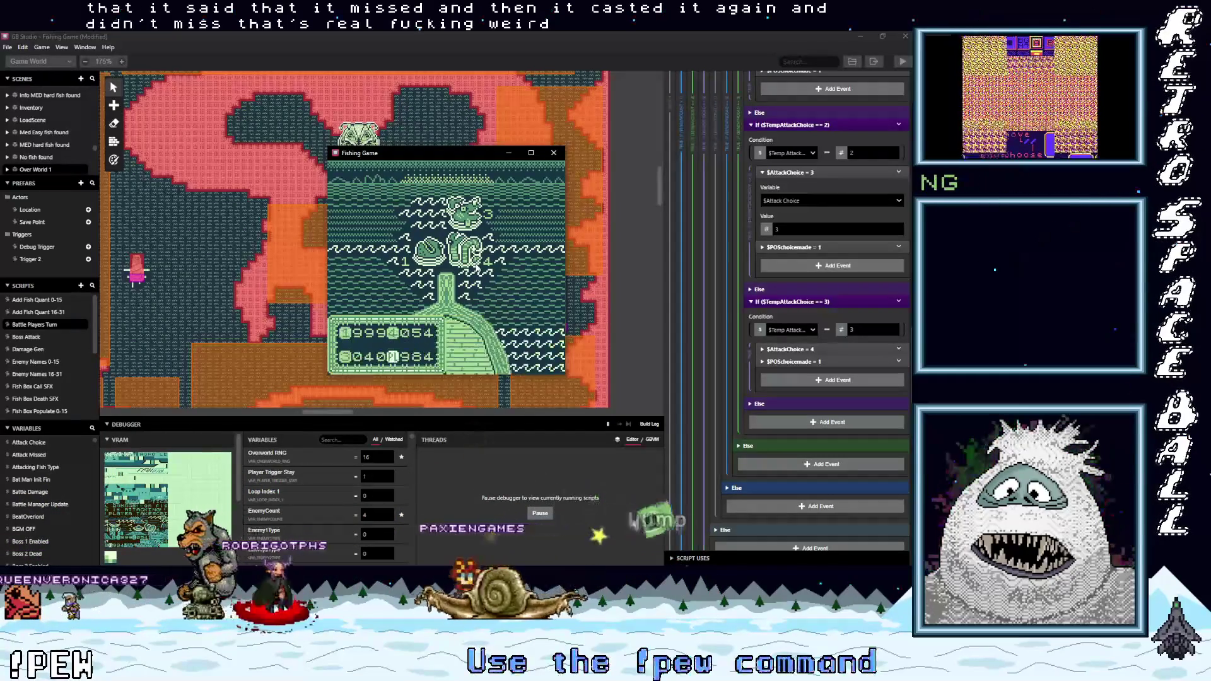
key("z")
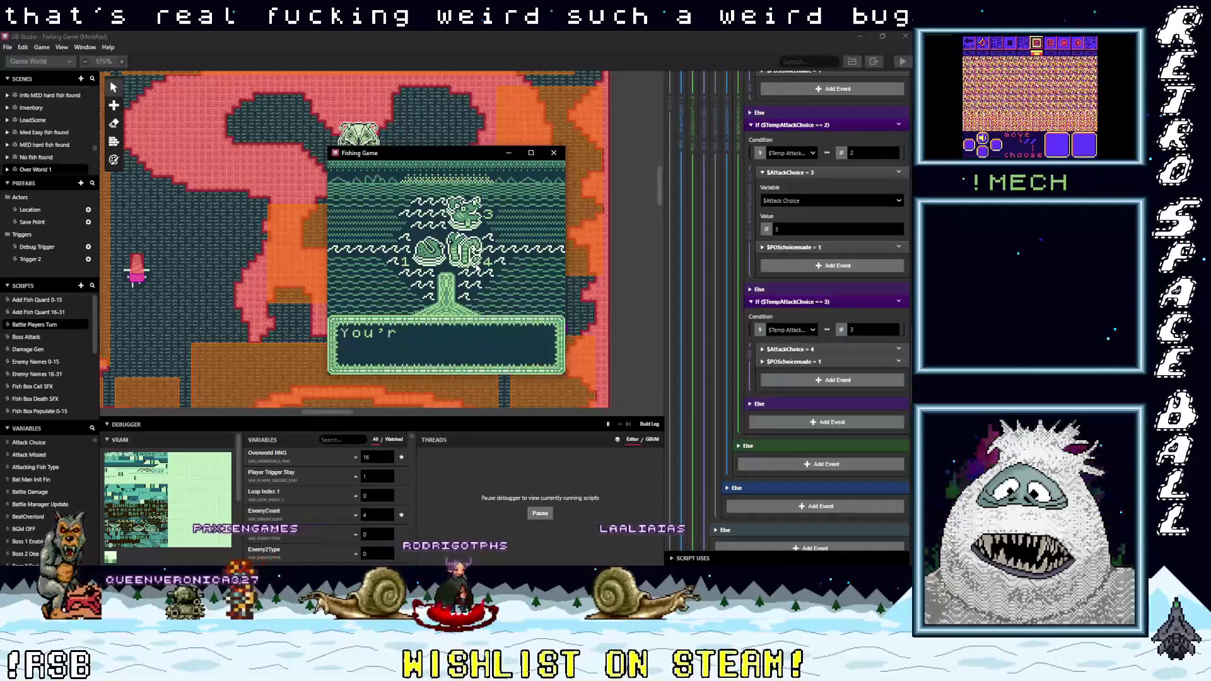
Choose Cast and pick a target to cast the line.
key("z")
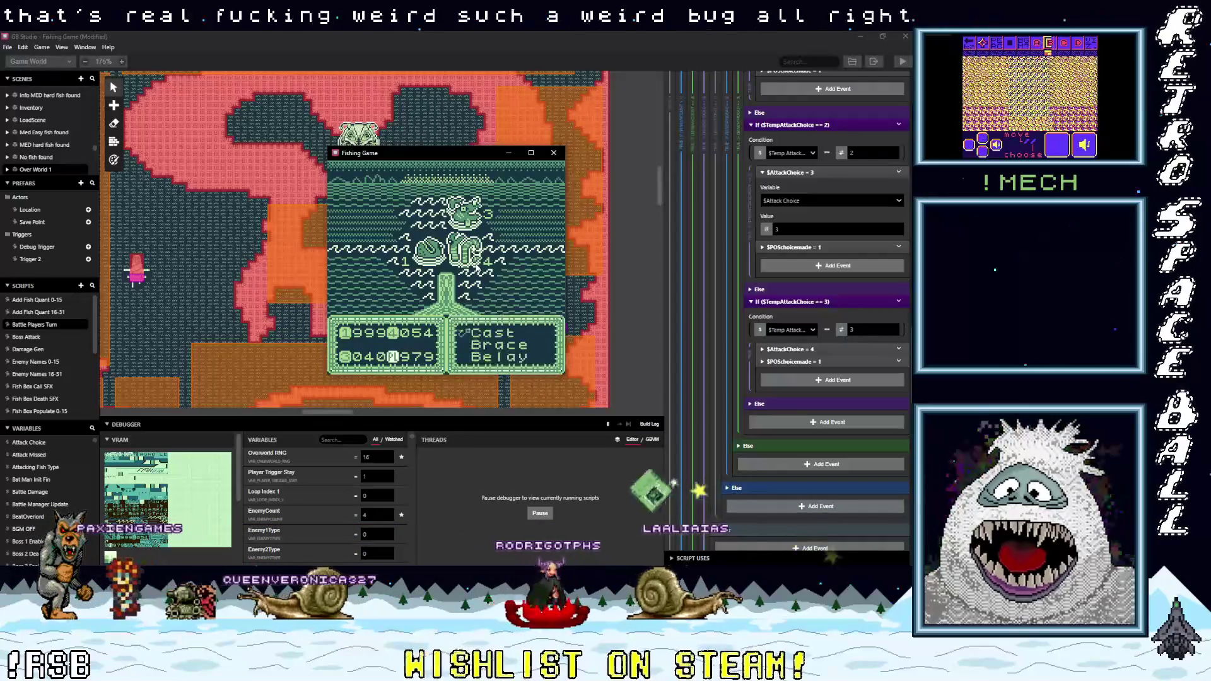
key("z")
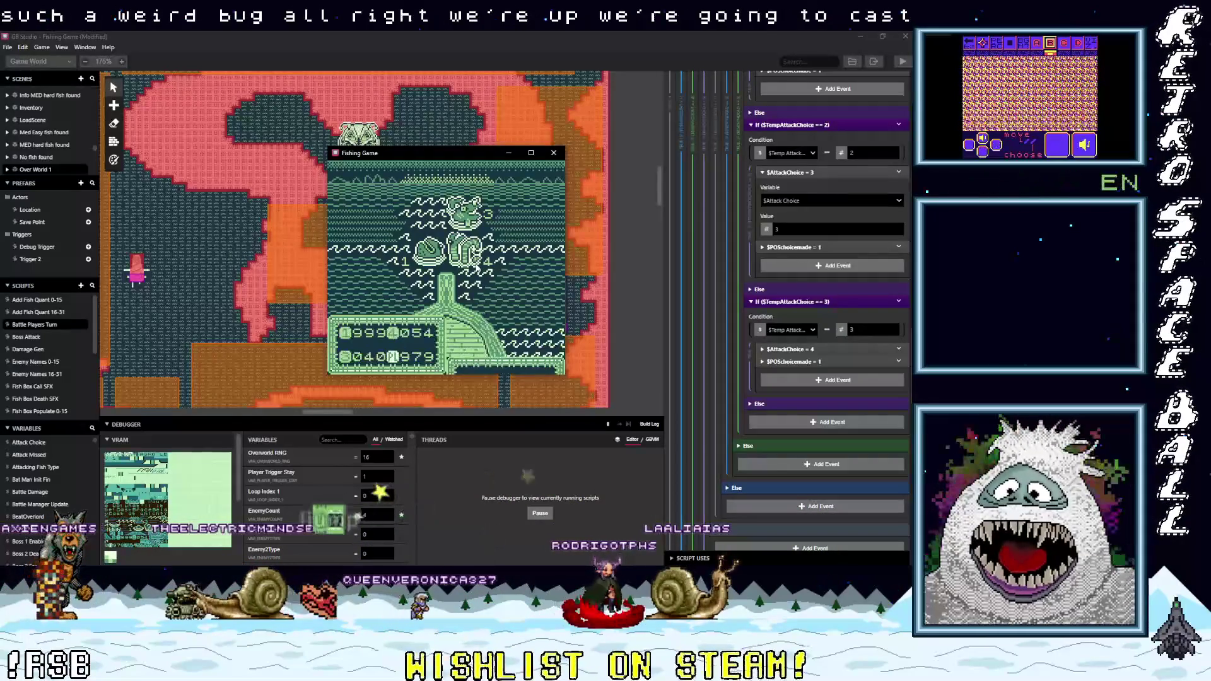
key("z")
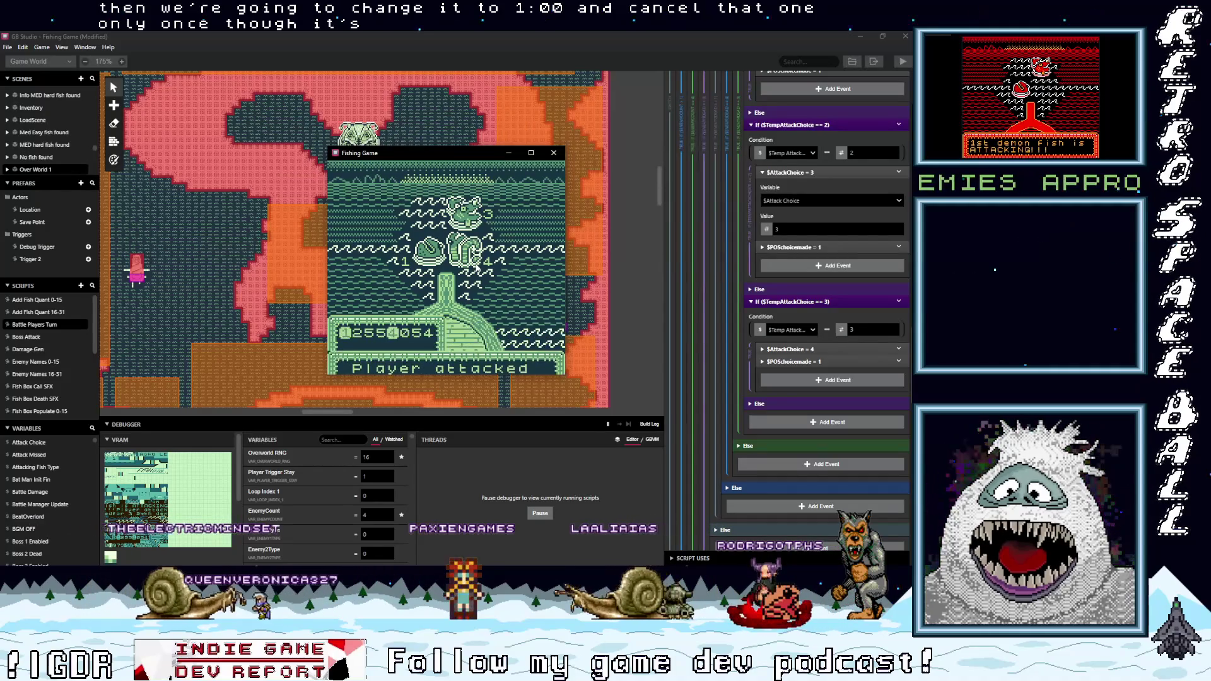
Add Attack Choice and Temp Attack Choice to the debugger's watched variables.
scroll(795, 399, "up", 3)
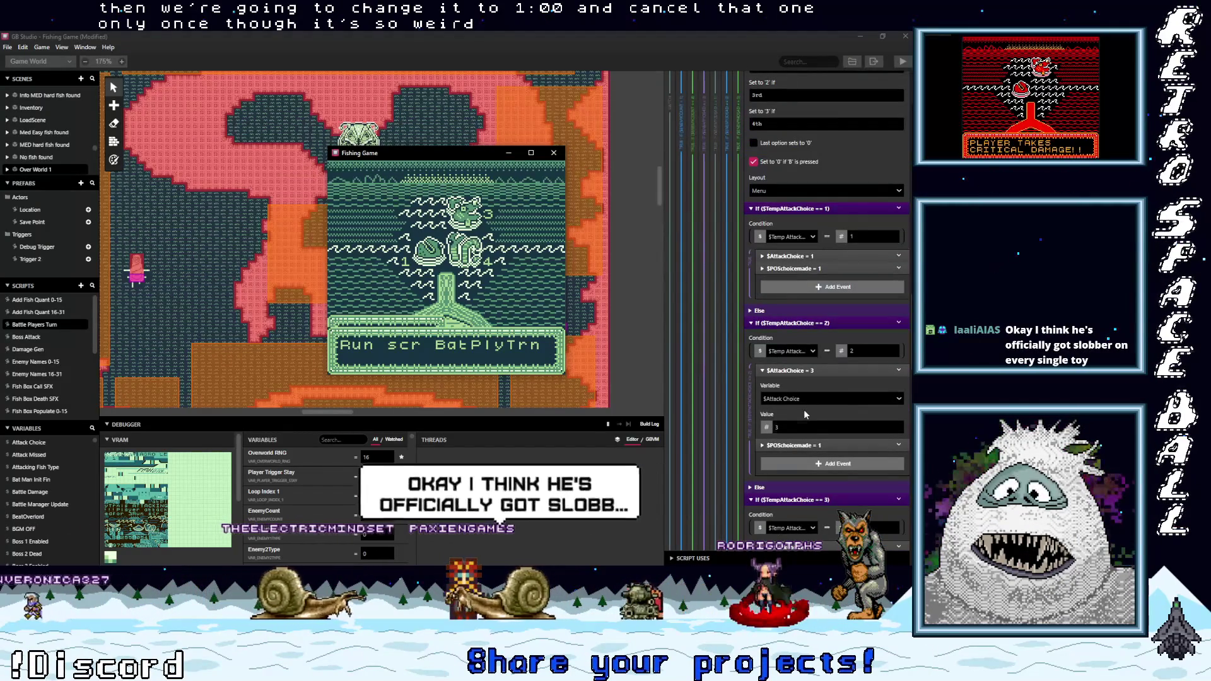
scroll(804, 411, "down", 2)
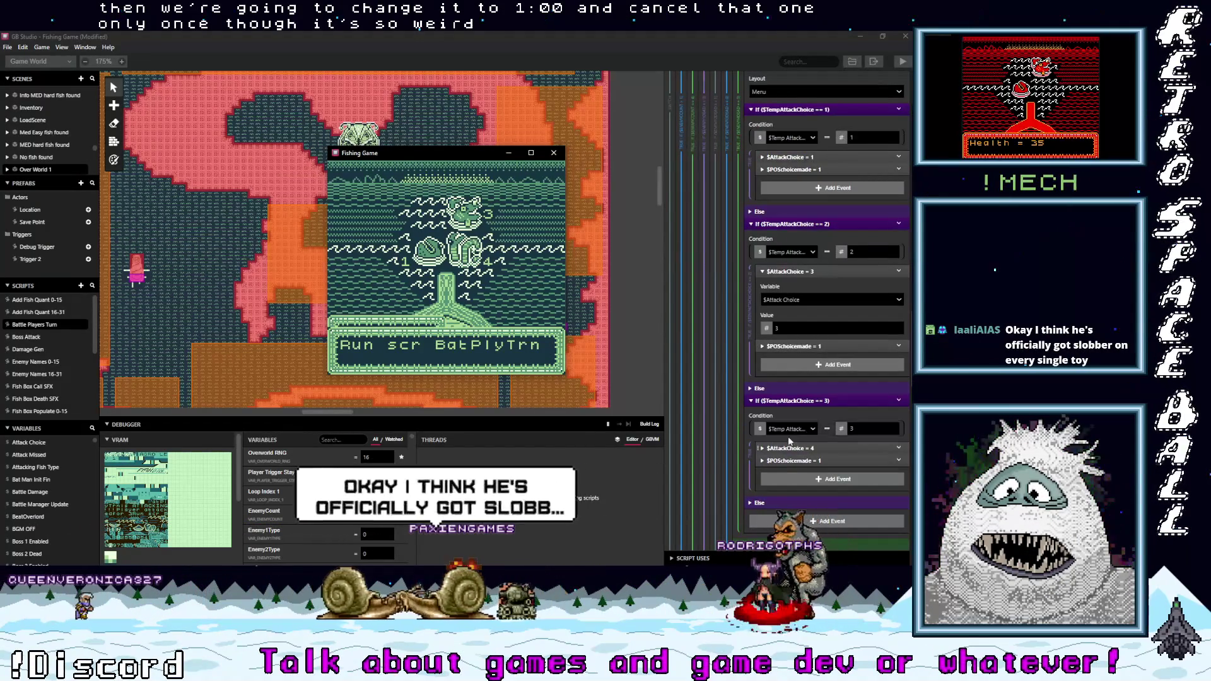
scroll(334, 503, "down", 4)
scroll(334, 503, "up", 5)
left_click(345, 439)
type("tack")
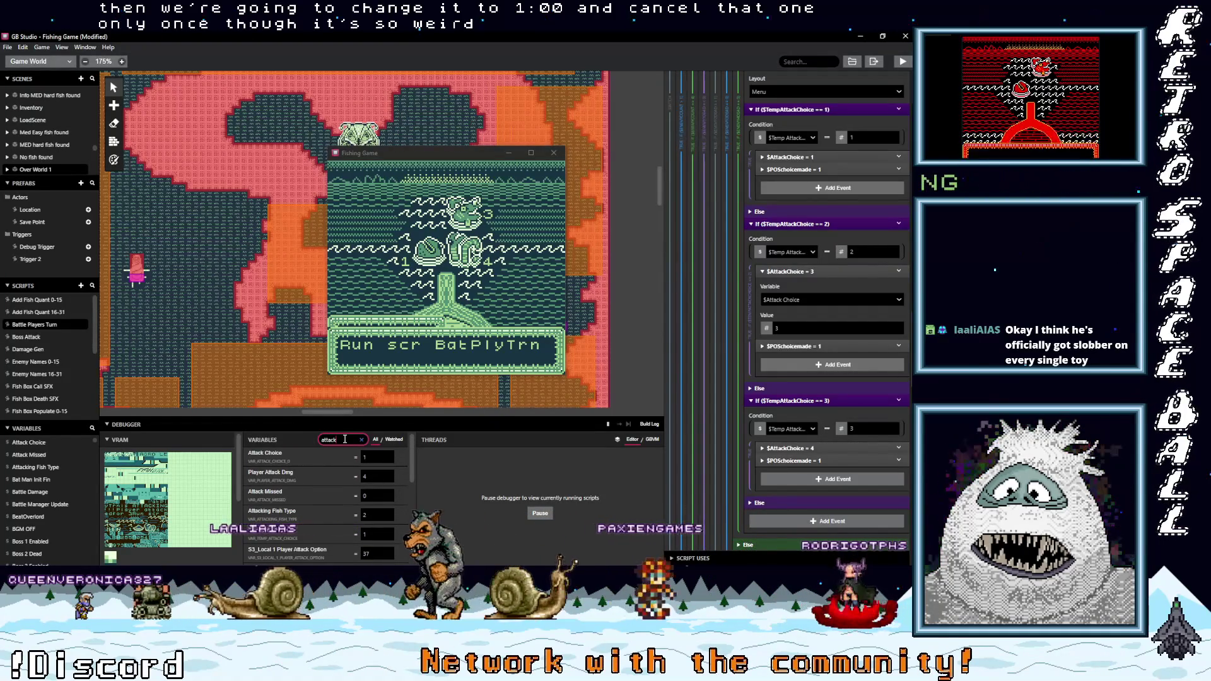
left_click(366, 474)
left_click(401, 456)
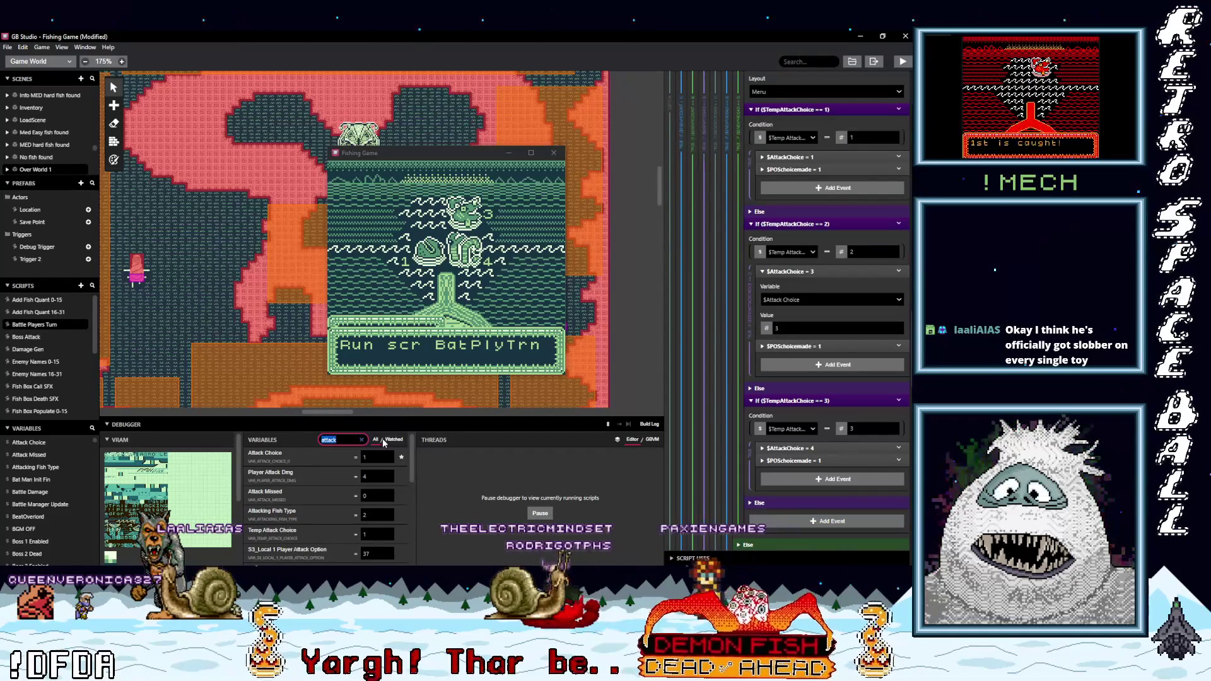
type("temp")
left_click(410, 457)
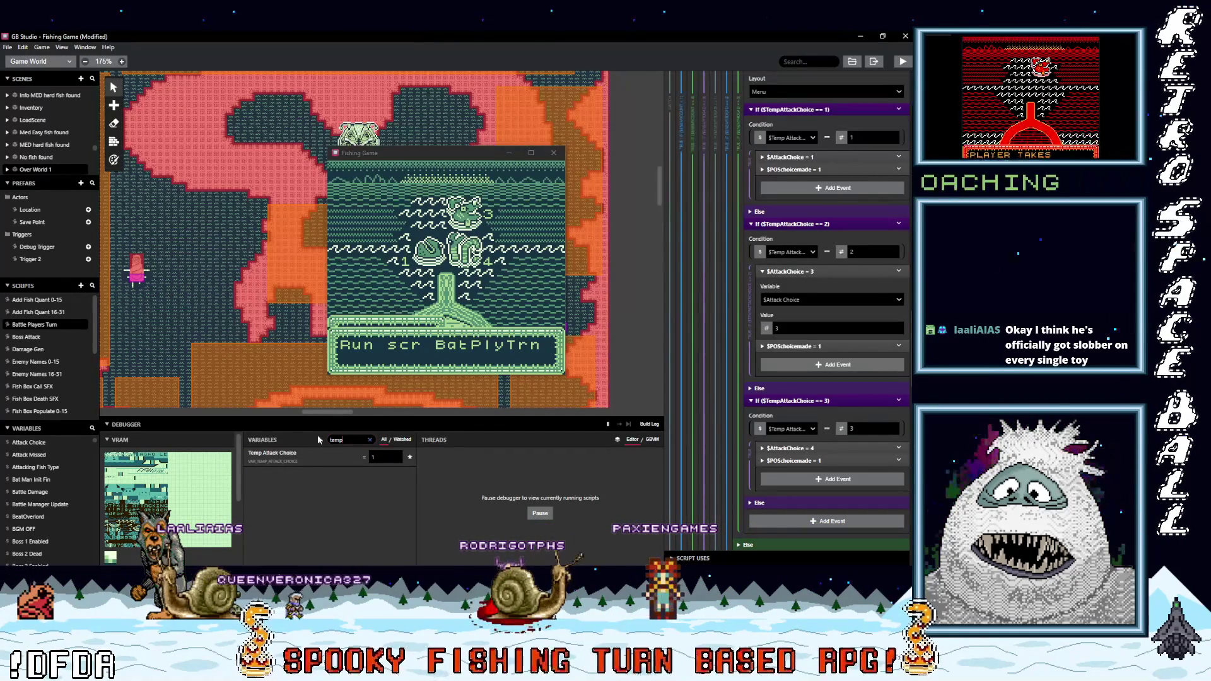
Clear the 'pos' filter, show only watched variables, and enlarge the debugger panel.
type("pos")
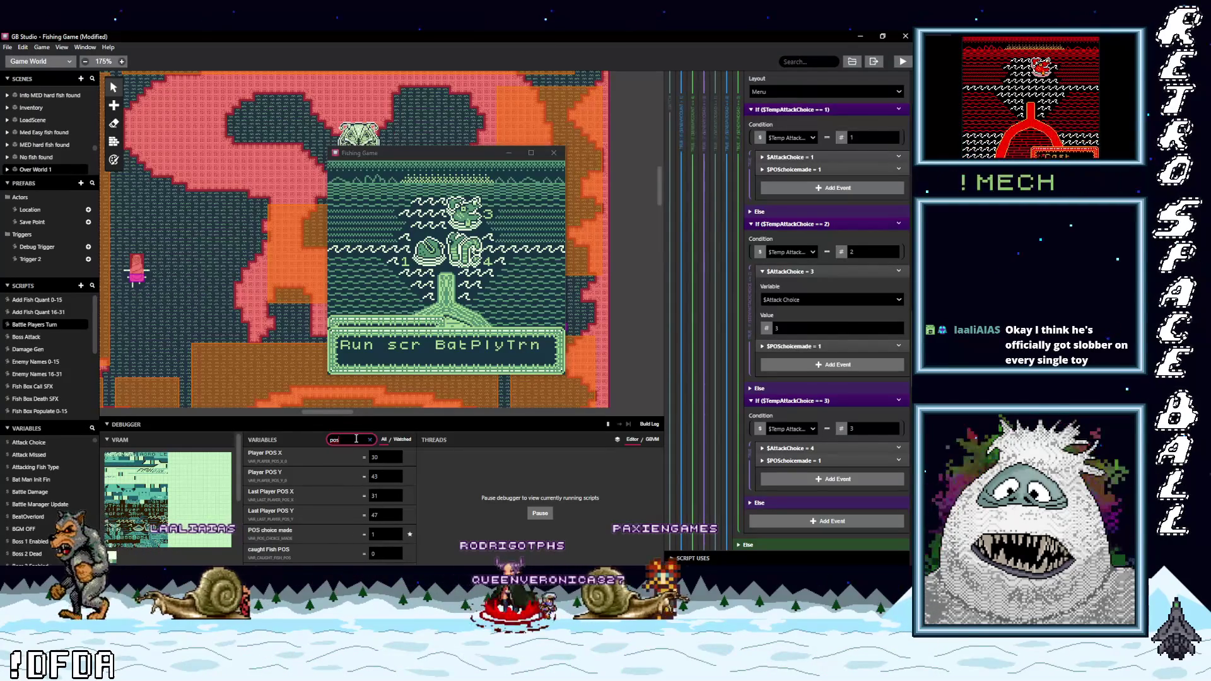
left_click(370, 440)
left_click(402, 445)
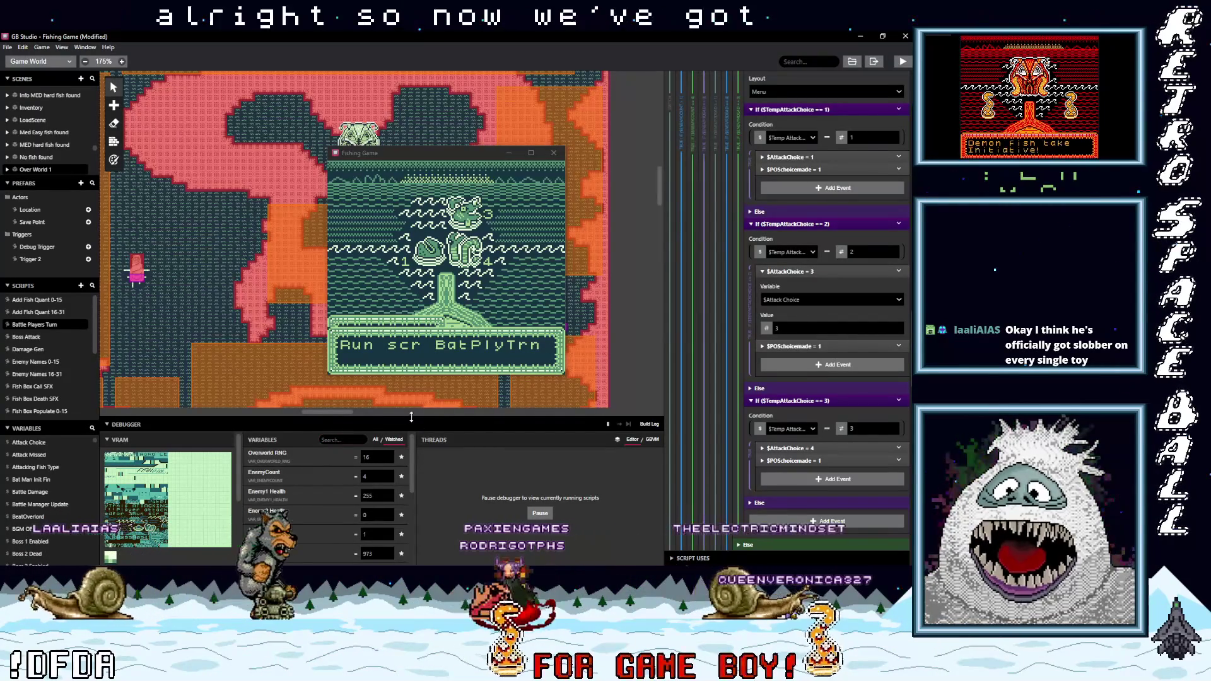
mouse_move(413, 415)
left_mouse_down()
mouse_move(413, 147)
mouse_move(526, 191)
left_mouse_up()
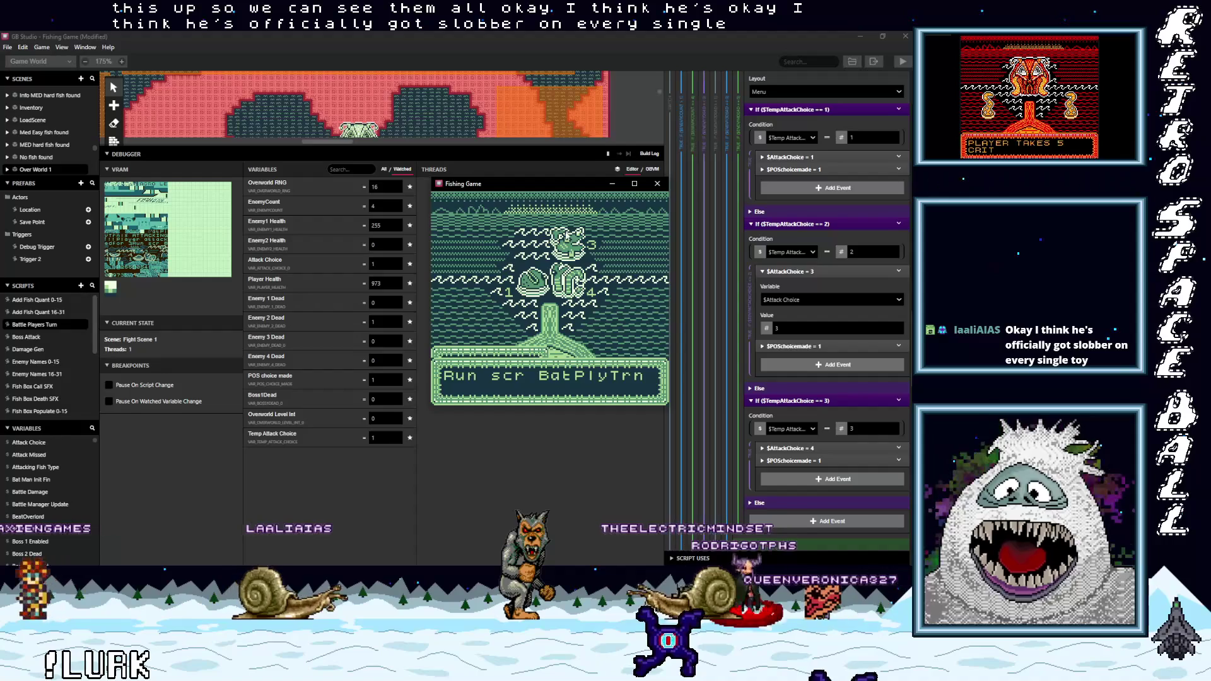
Shift the game window left and pick the 4th target, returning to 'Cast at which?'.
left_click_drag(547, 186, 536, 188)
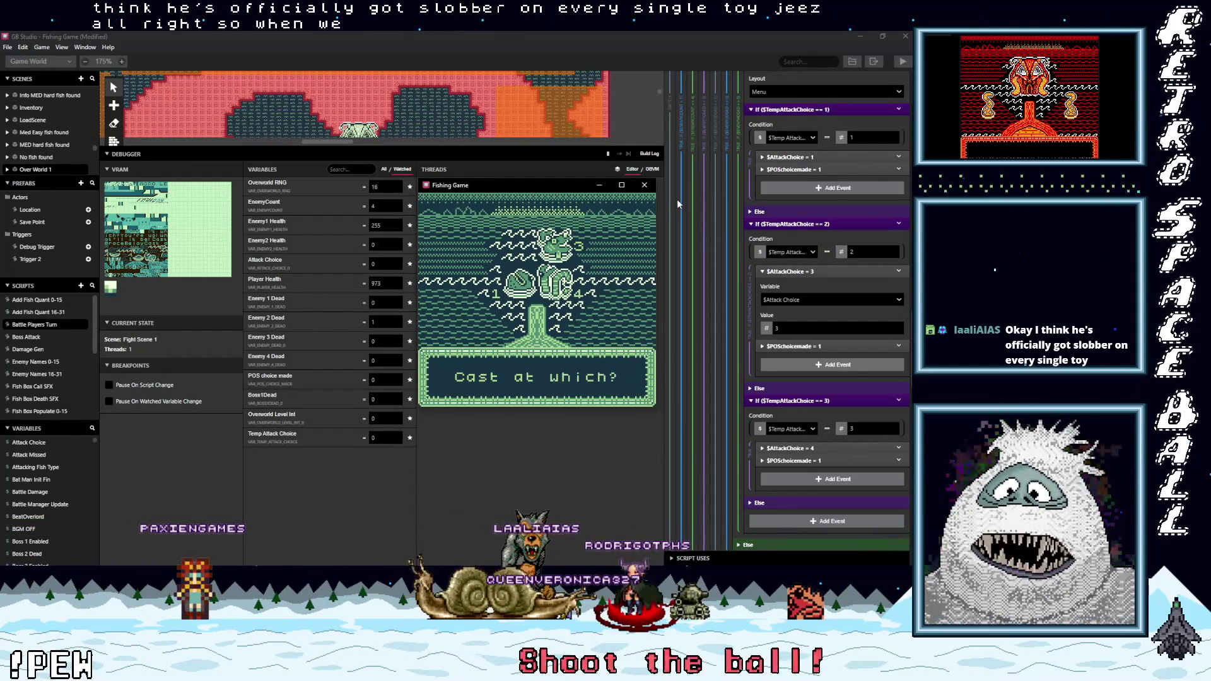
key("Down")
key("Down")
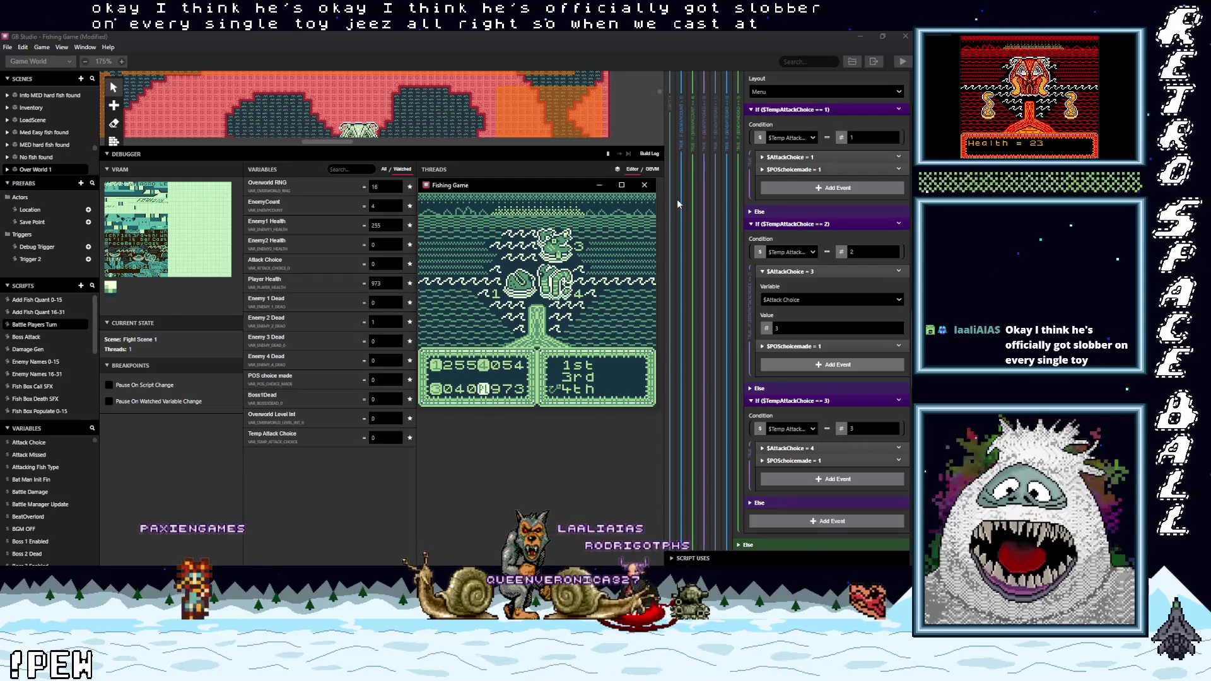
key("z")
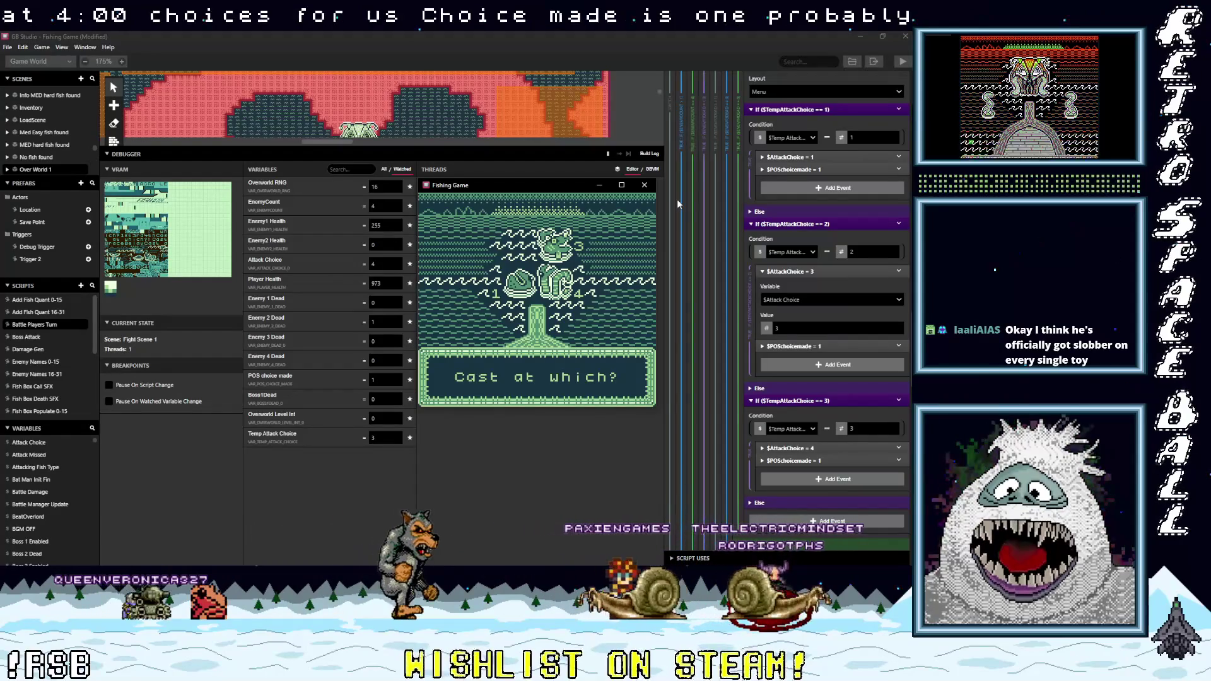
Unstar Boss1Dead and Overworld Level Int in the Watched list, then scroll through the script events.
left_click(412, 402)
left_click(410, 400)
left_click(410, 400)
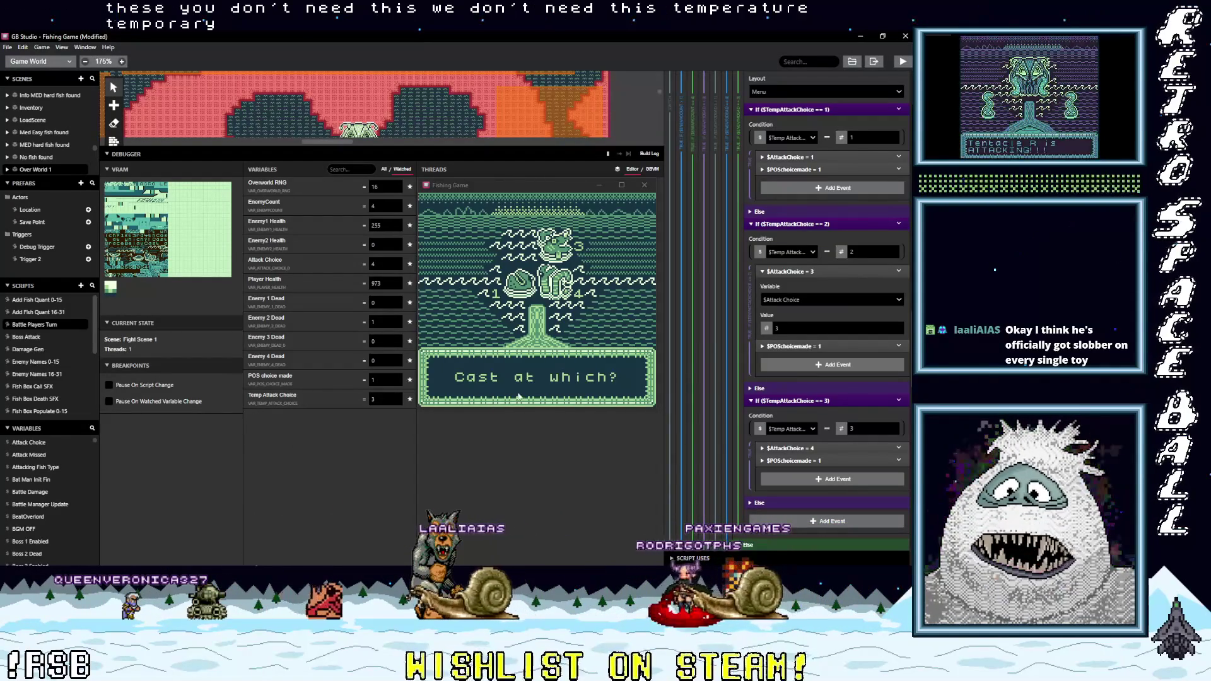
scroll(814, 437, "up", 4)
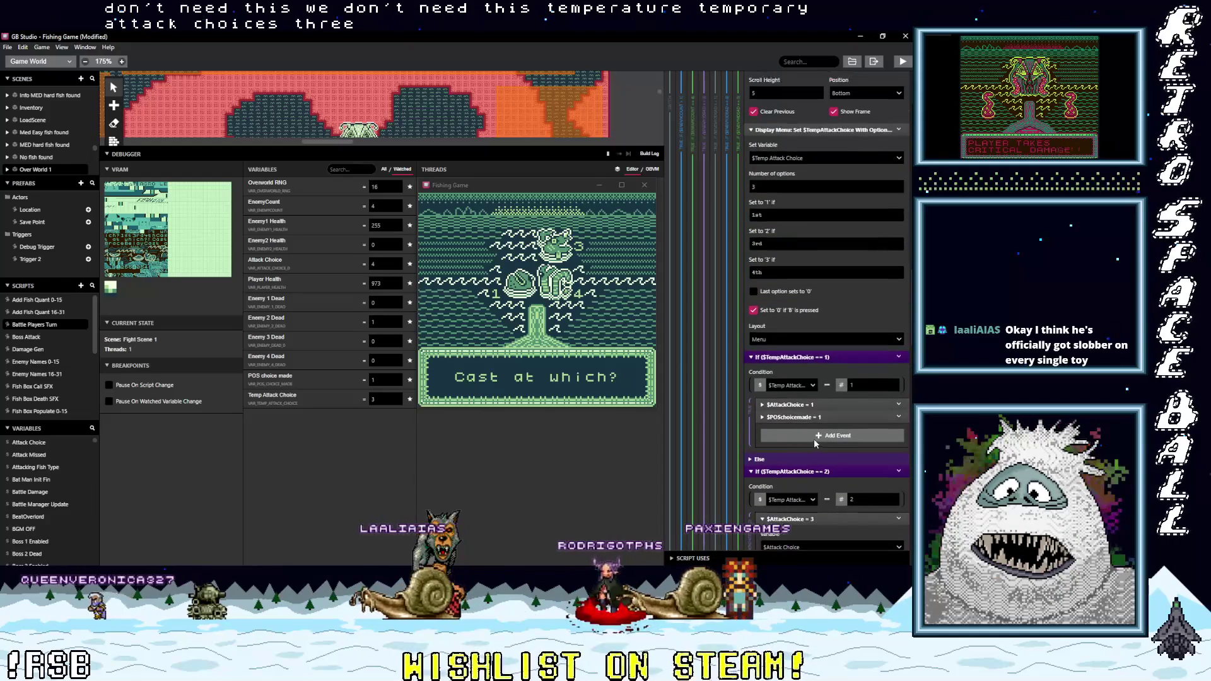
scroll(814, 442, "down", 4)
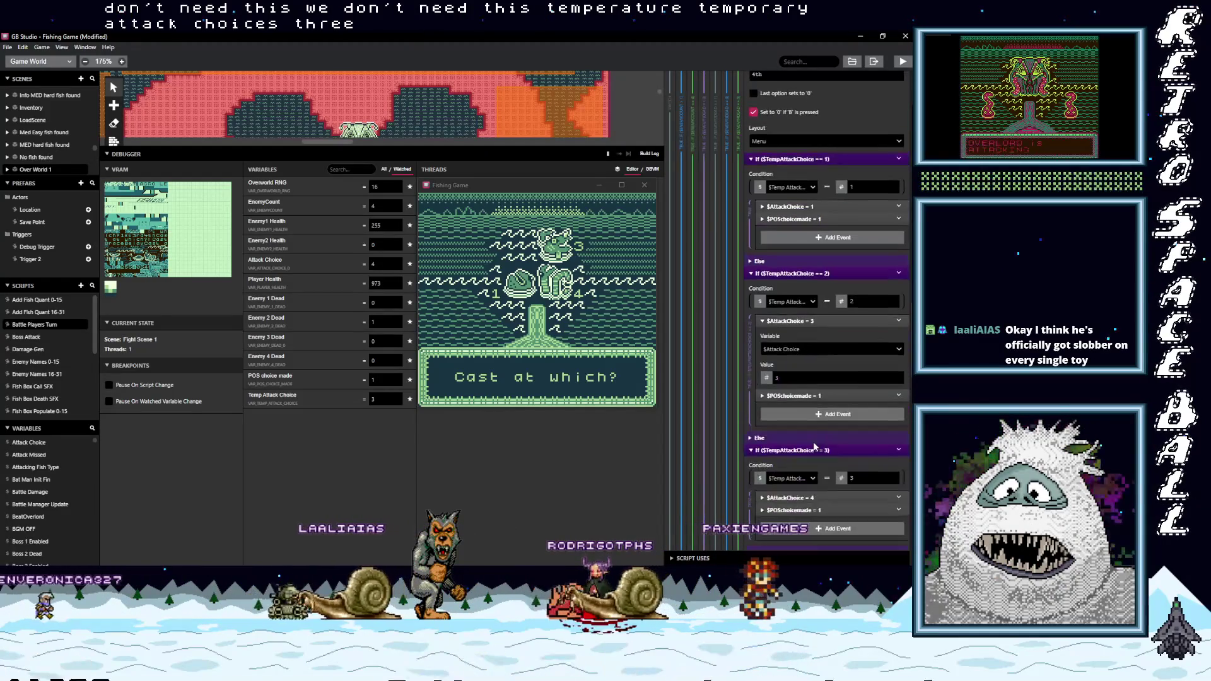
scroll(814, 443, "down", 1)
scroll(811, 435, "down", 3)
scroll(817, 445, "down", 3)
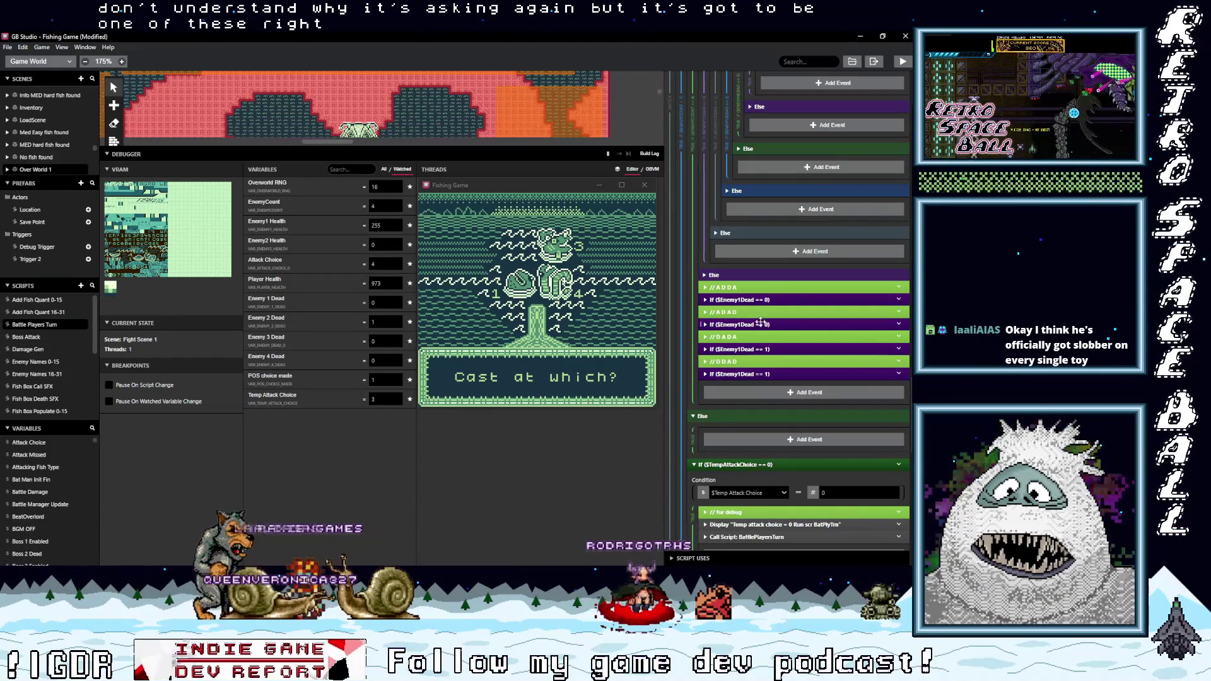
Expand the first If ($Enemy1Dead == 0) event and collapse If ($Enemy4Dead == 1).
left_click(762, 324)
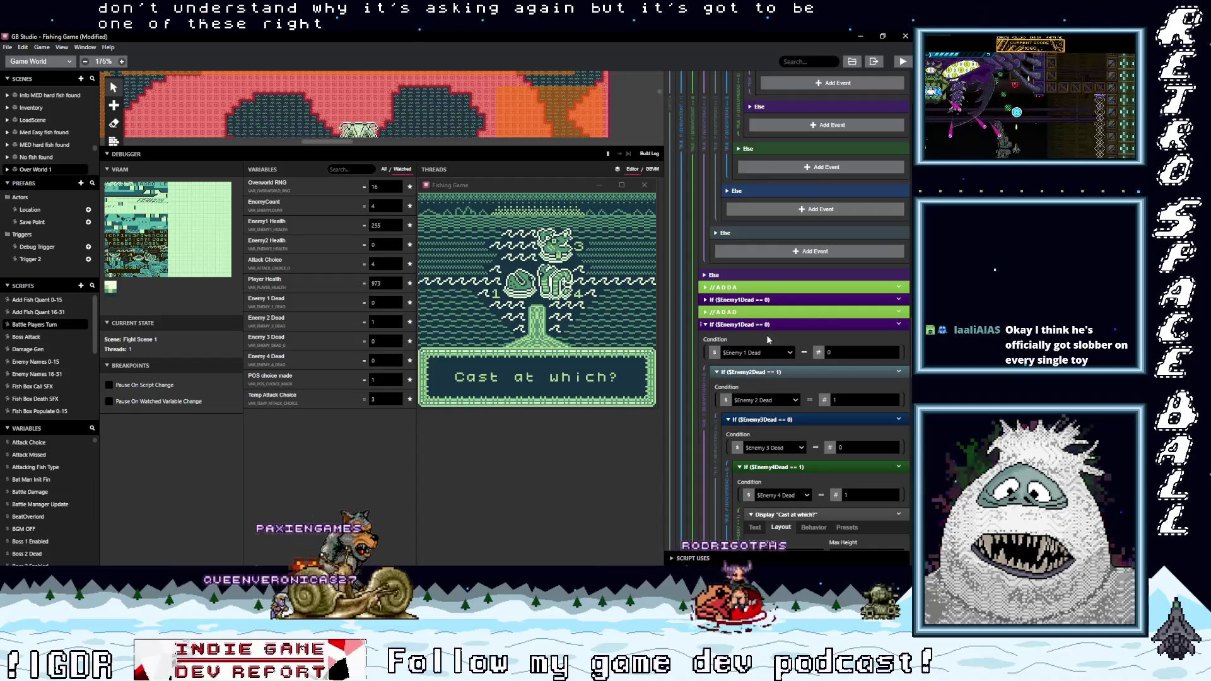
scroll(808, 419, "down", 3)
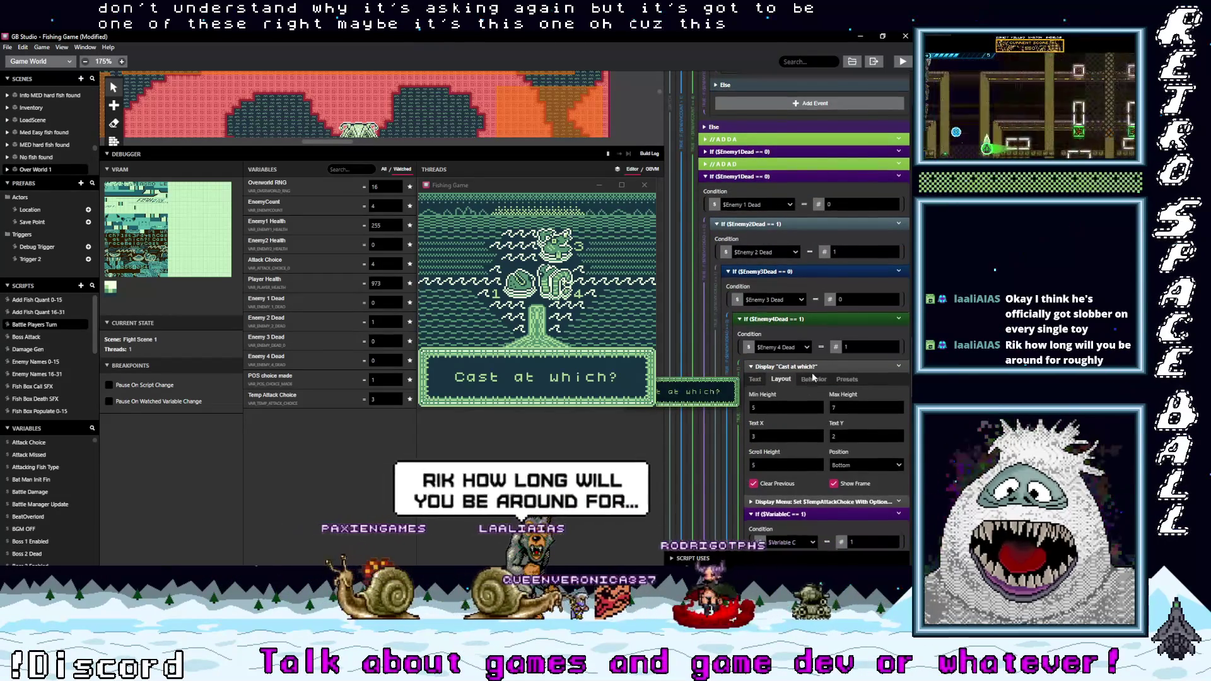
scroll(812, 376, "up", 1)
scroll(824, 403, "down", 3)
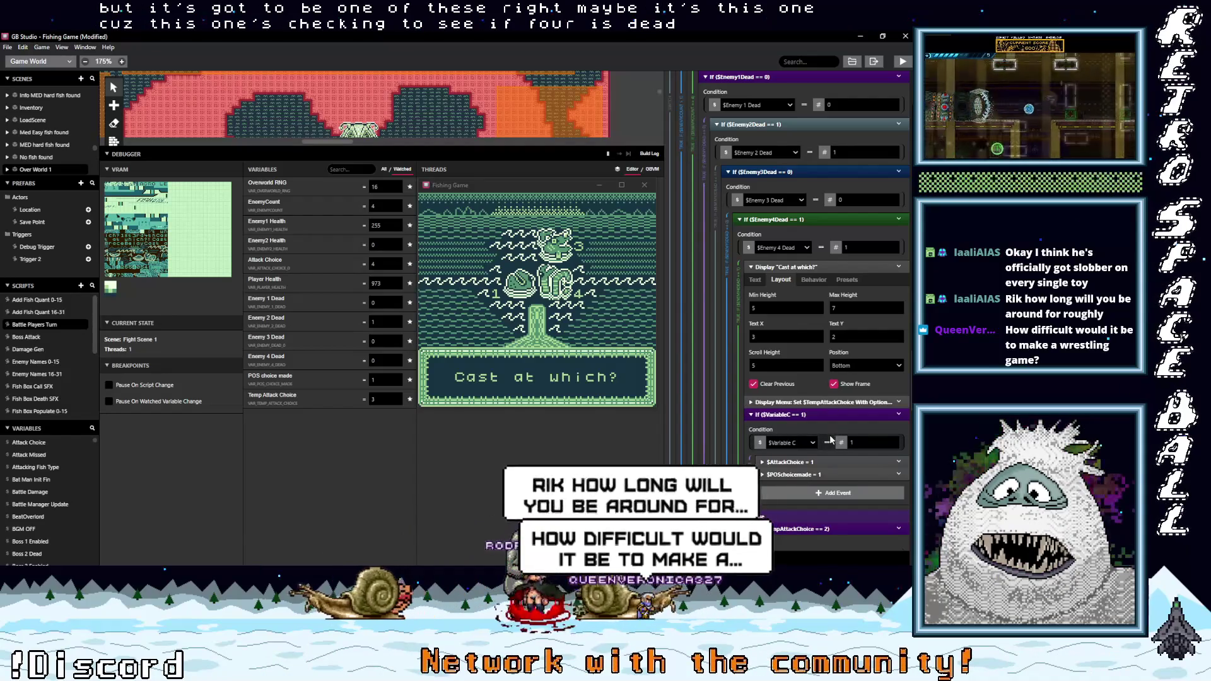
scroll(827, 437, "down", 2)
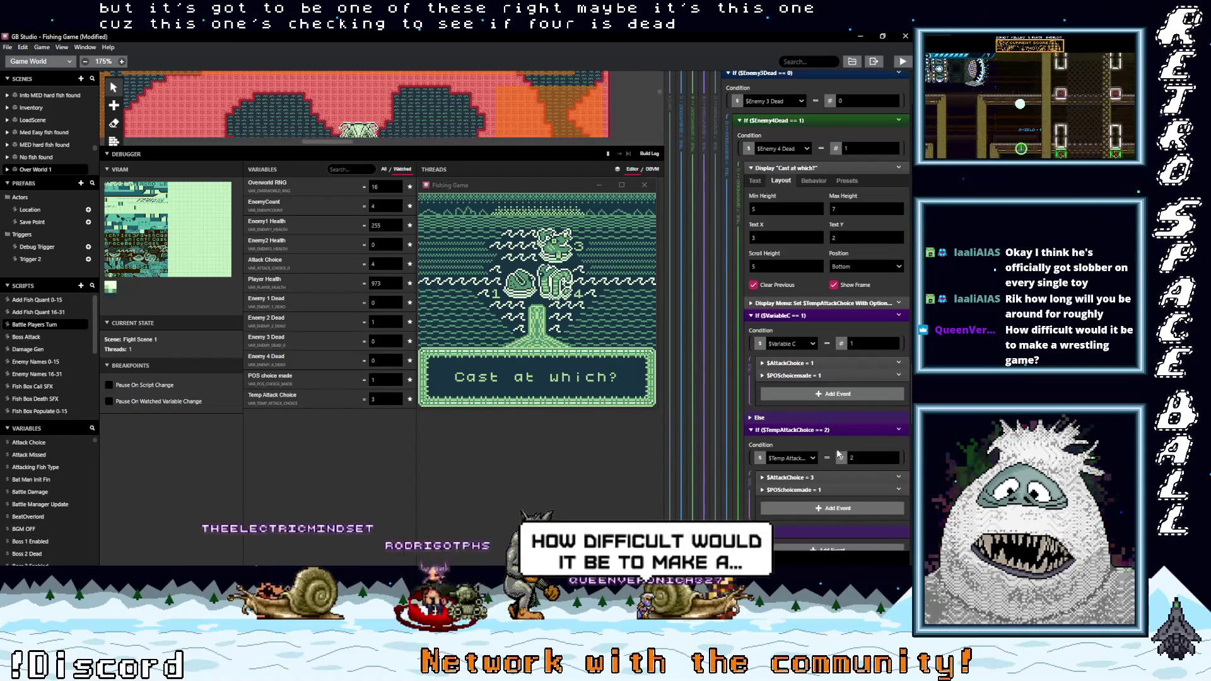
scroll(832, 455, "up", 1)
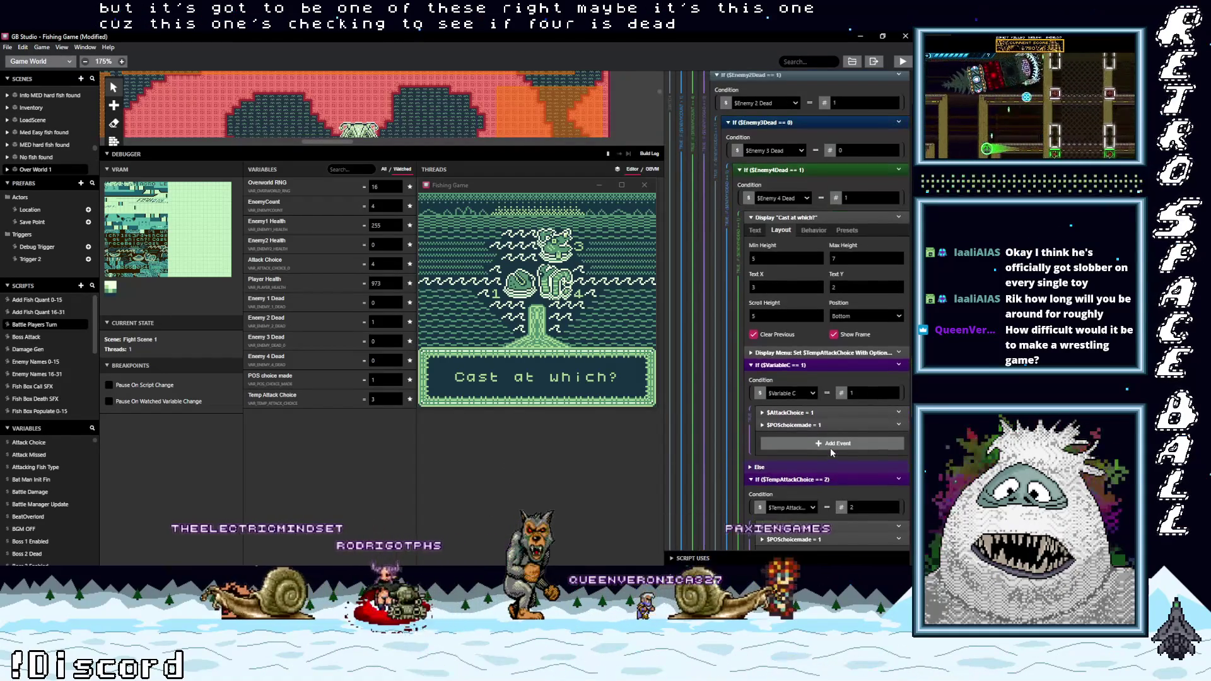
left_click(795, 170)
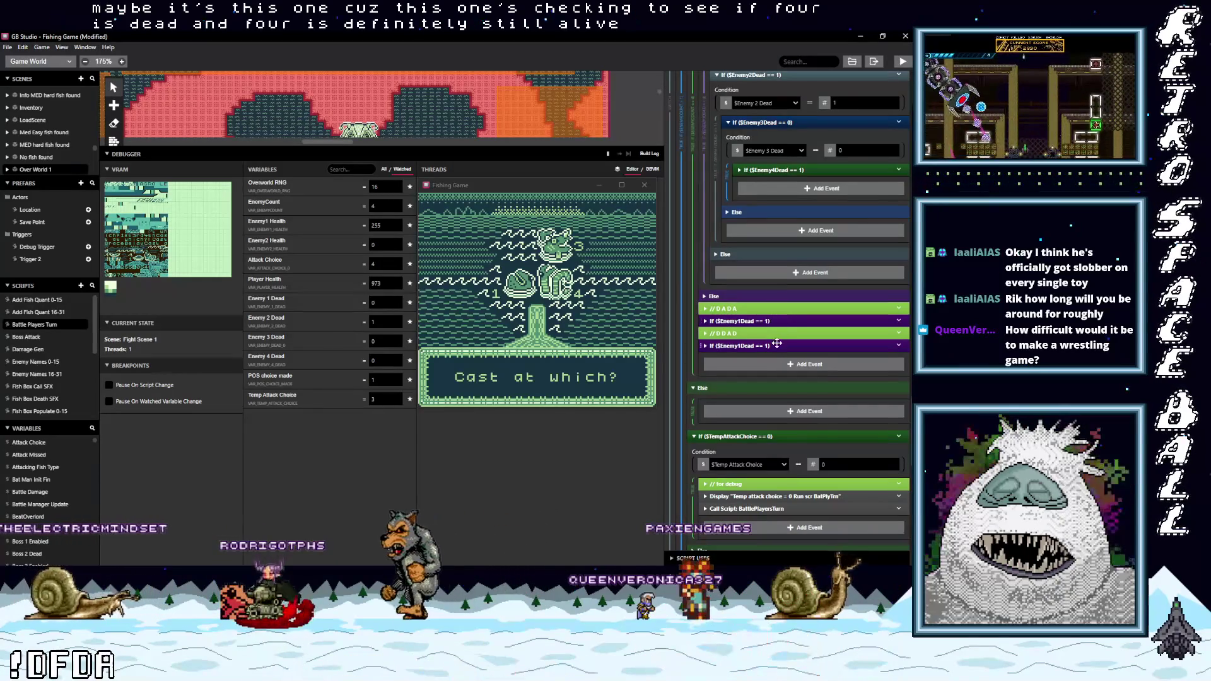
Expand the other If ($Enemy1Dead == 0) event and collapse If ($Enemy3Dead == 1).
scroll(777, 351, "up", 3)
scroll(781, 351, "up", 1)
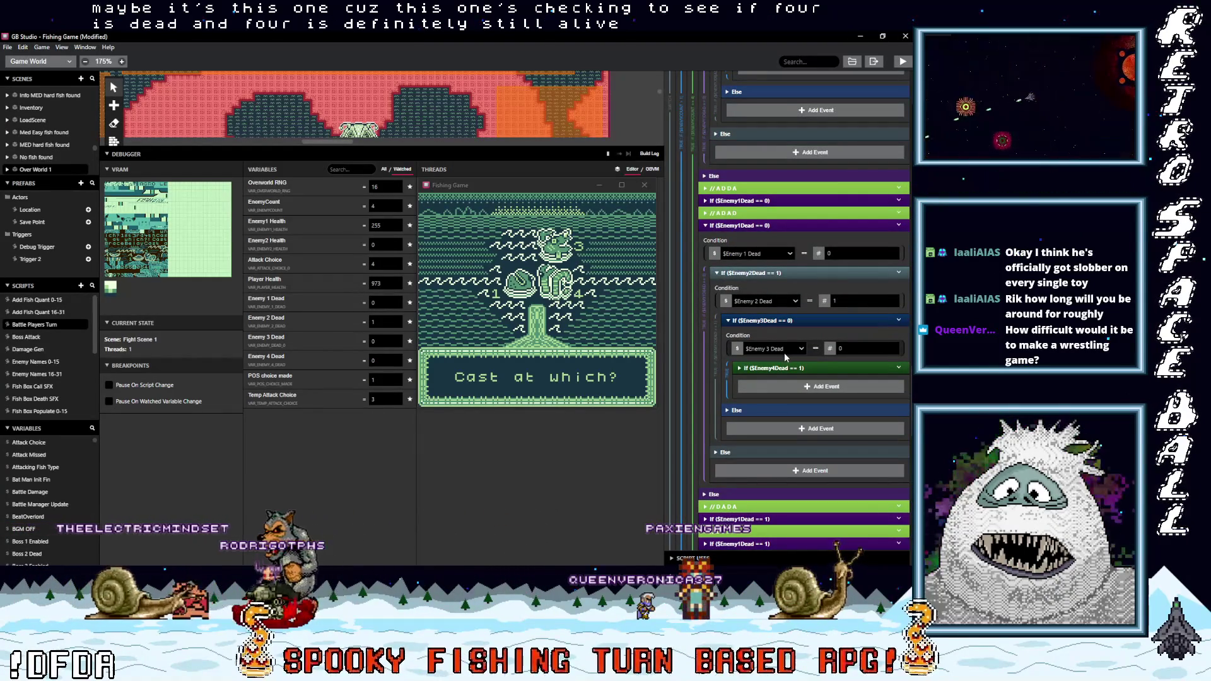
left_click(750, 200)
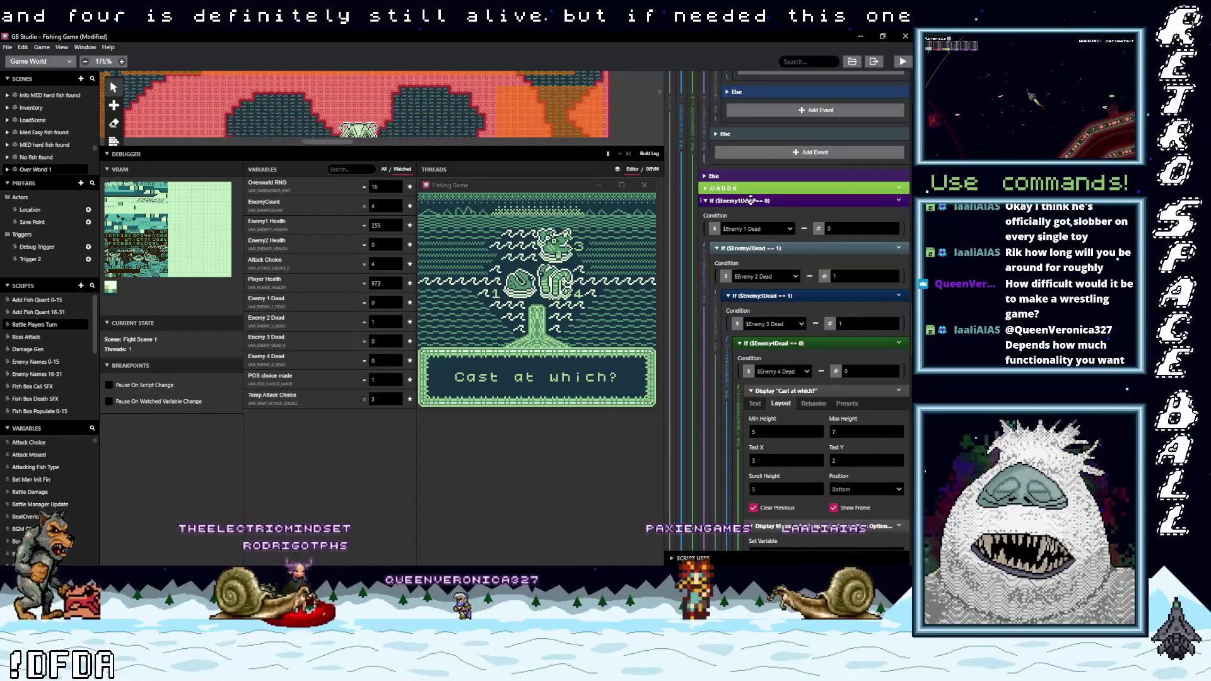
left_click(795, 296)
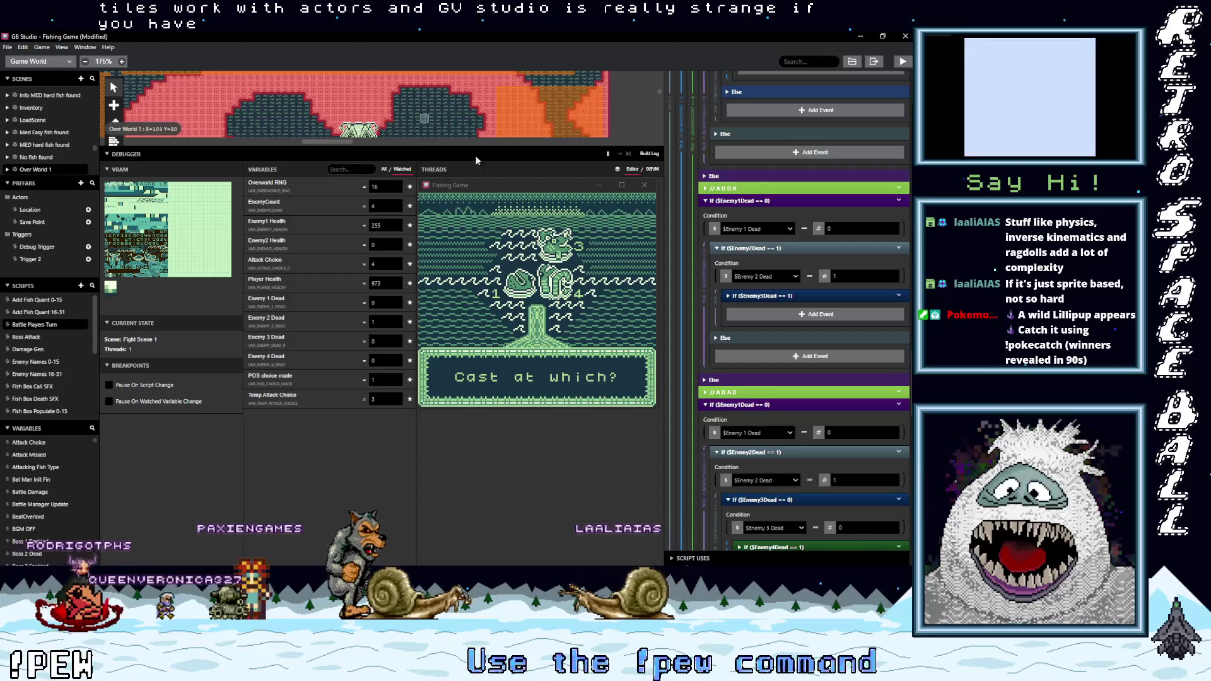
Scroll the Game World canvas down to the scene holding the large creature sprite.
scroll(432, 116, "up", 3)
scroll(425, 115, "down", 5)
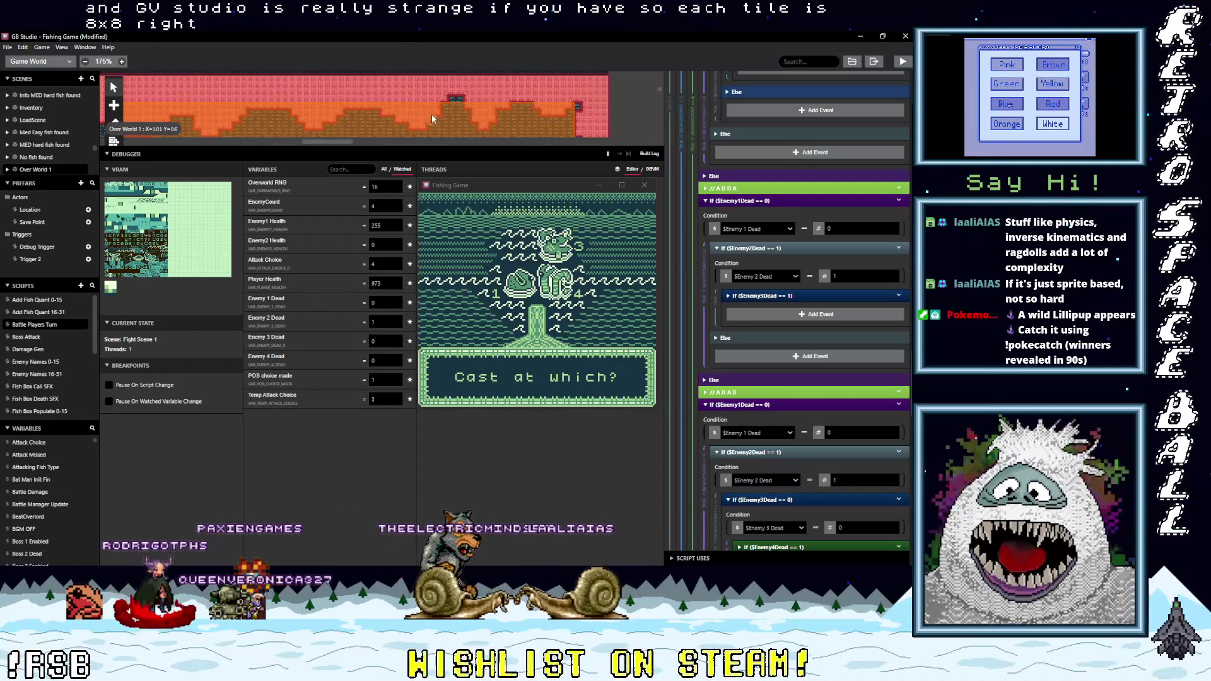
scroll(404, 115, "down", 3)
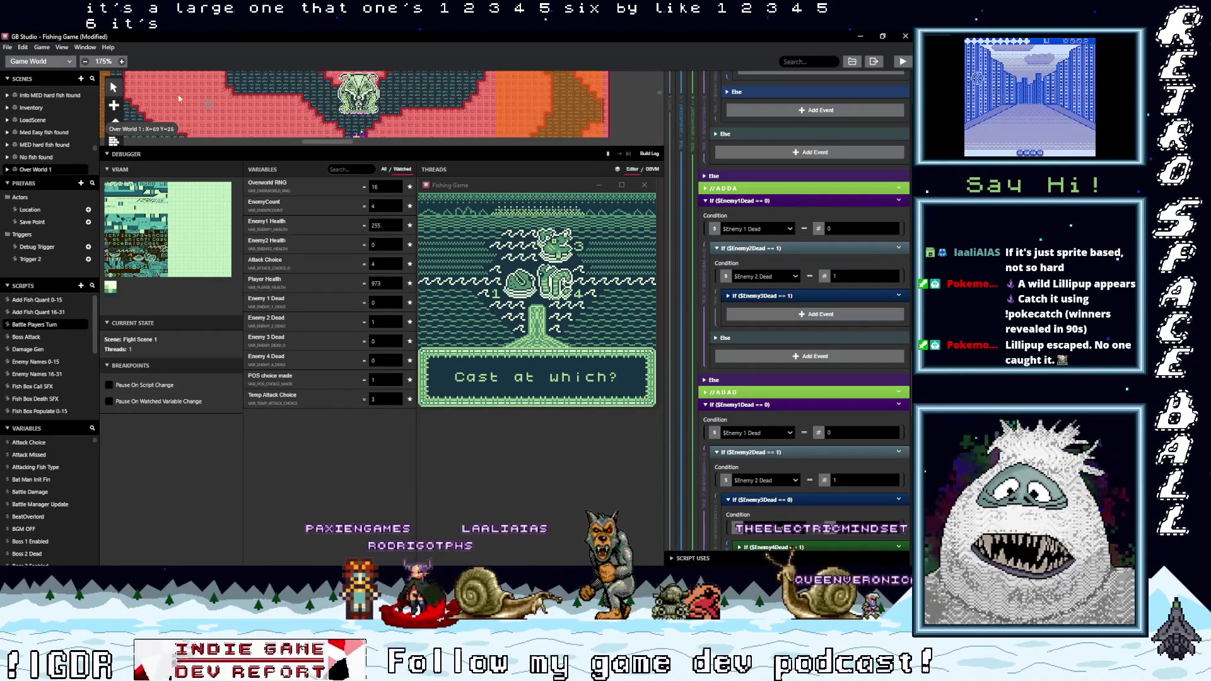
Show Boss 3 sprite.png on its 48×48 Sprites editor canvas, with the game window moved aside.
left_click(43, 63)
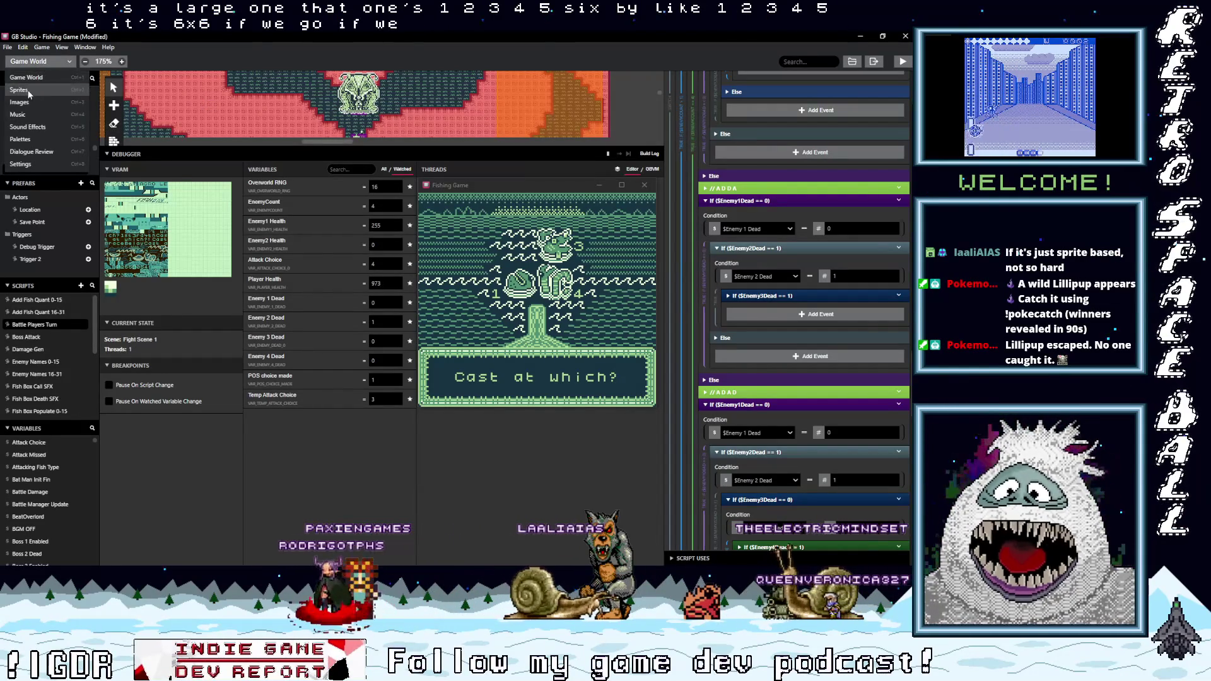
left_click(74, 94)
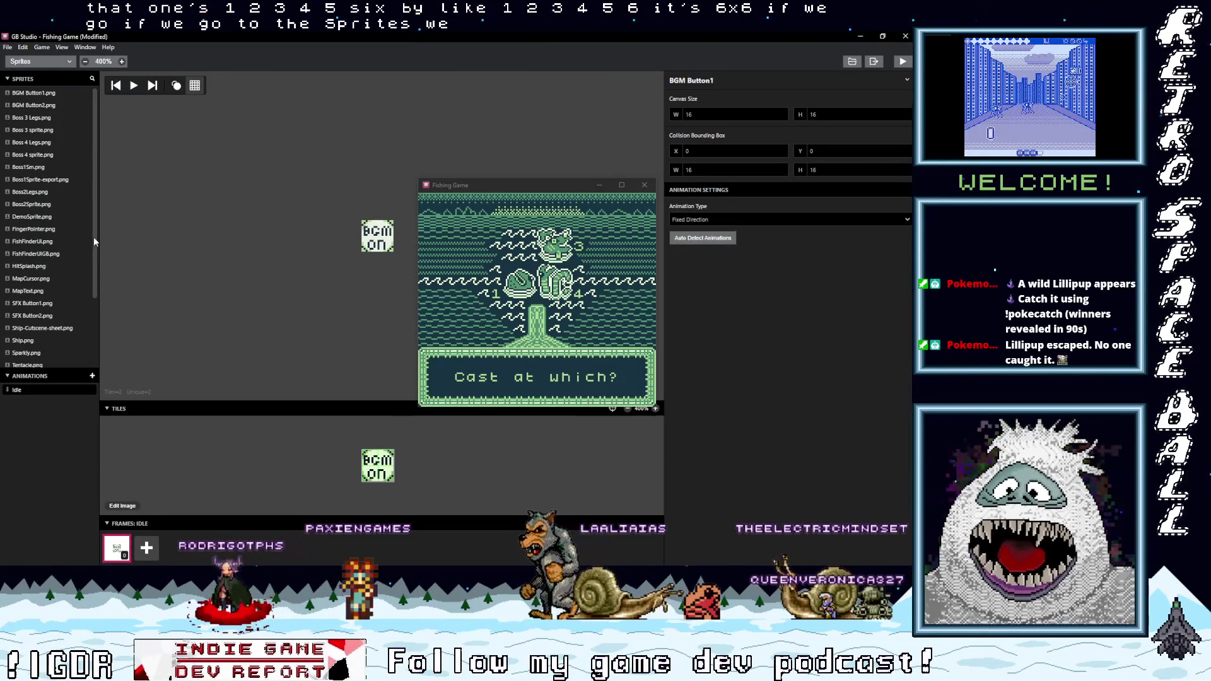
scroll(94, 238, "down", 1)
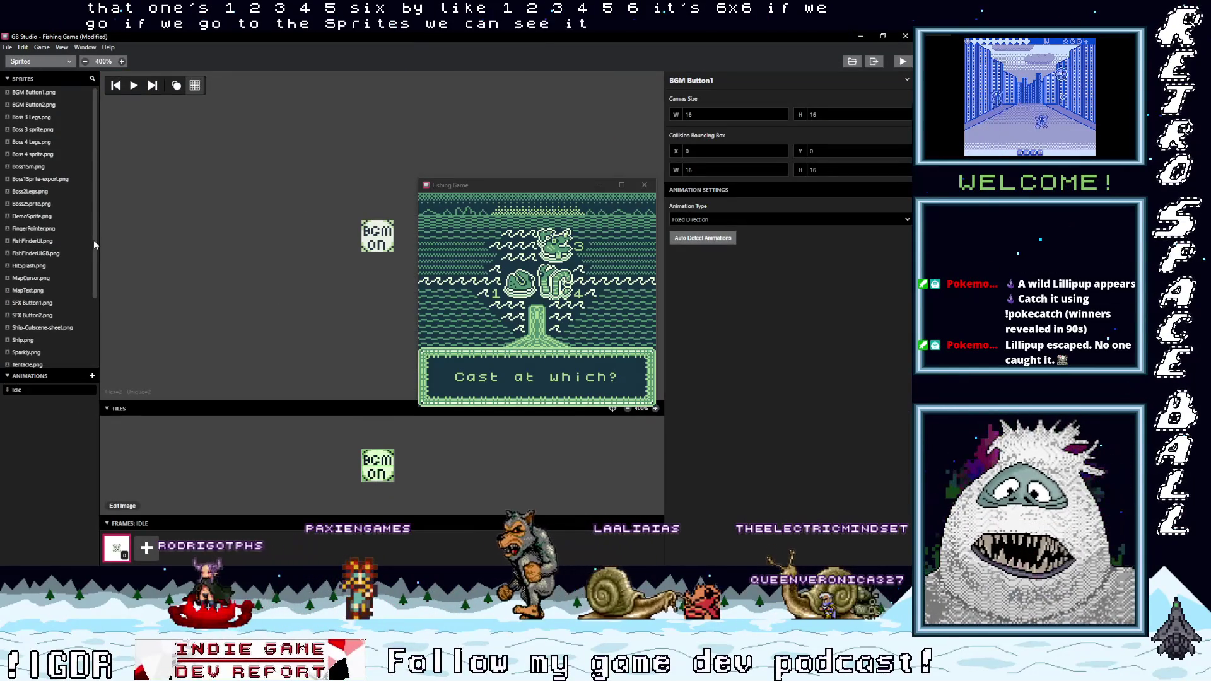
left_click(28, 131)
left_click_drag(479, 189, 517, 181)
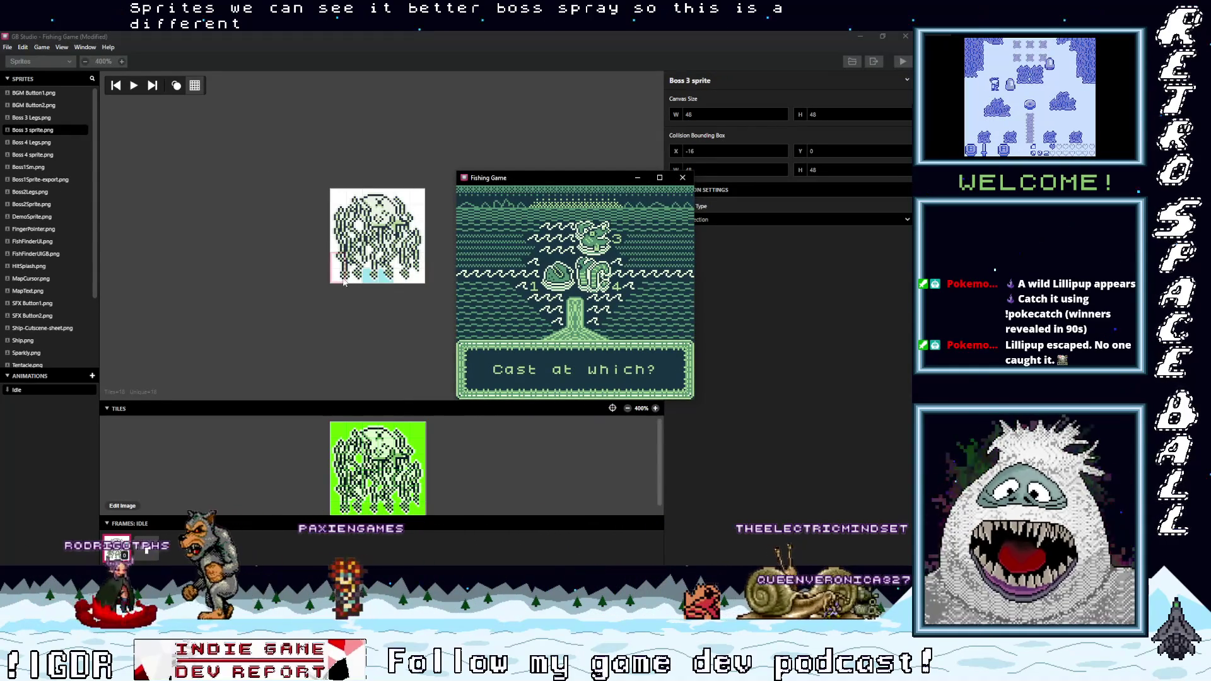
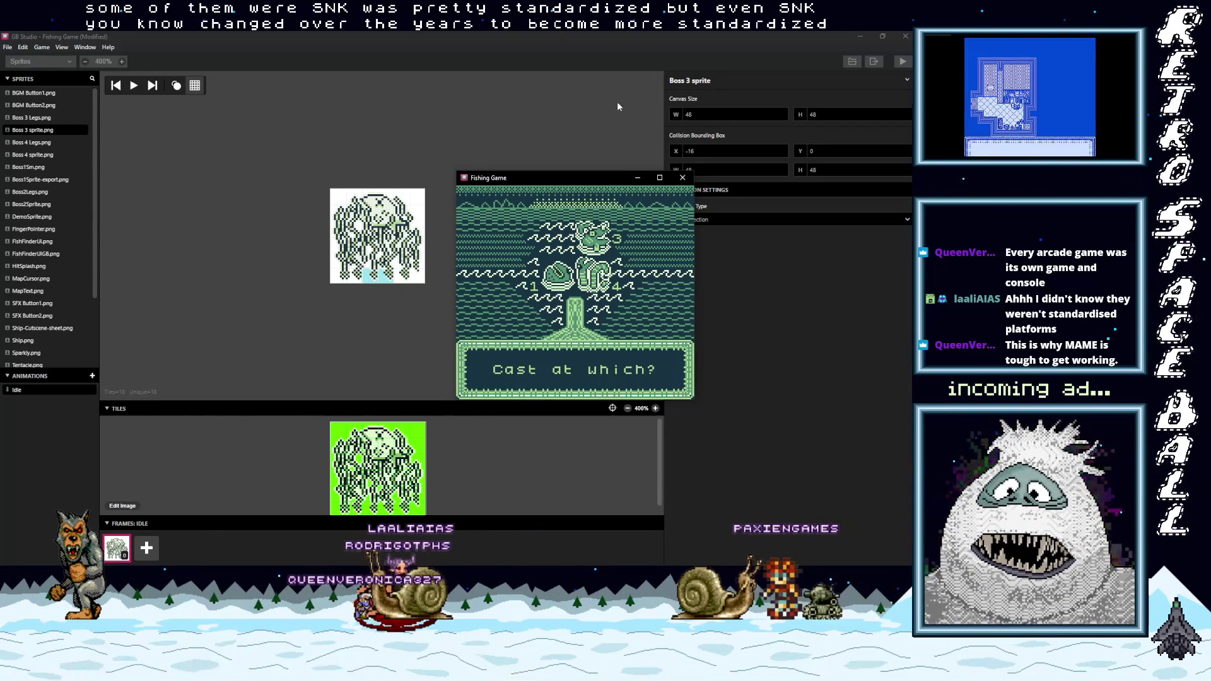
Cast at the 4th demon fish and advance the battle messages to 'Player attacked for 1'.
key("z")
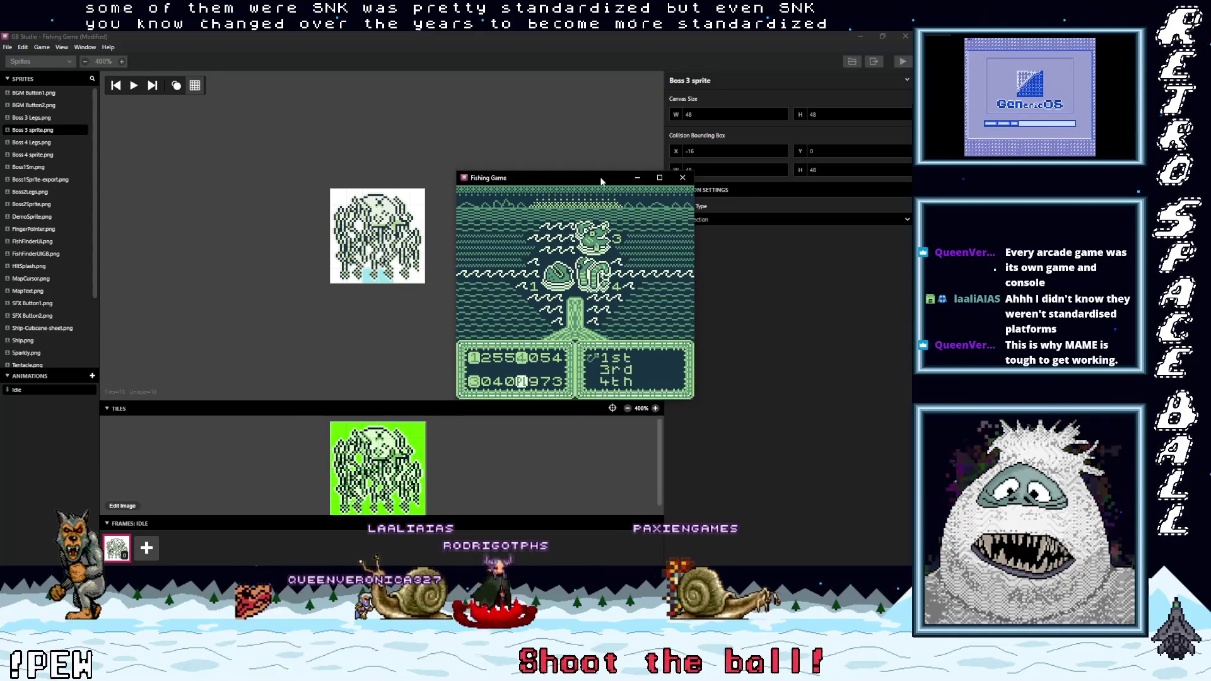
key("Down")
key("Down")
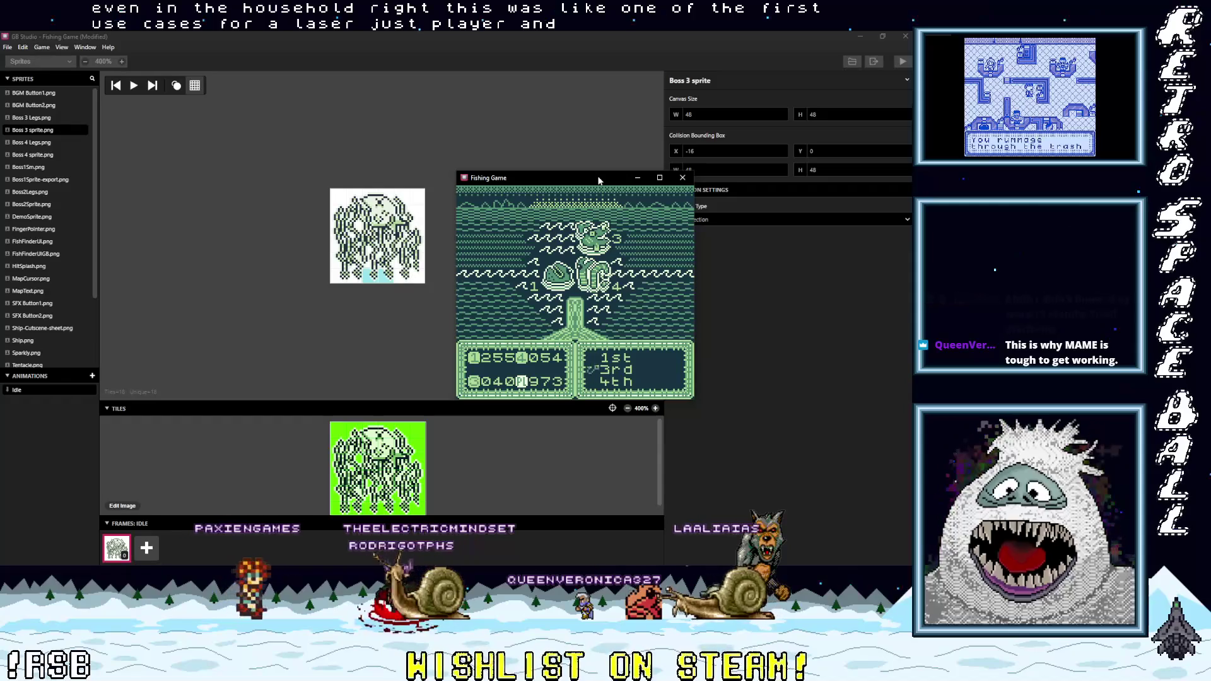
key("z")
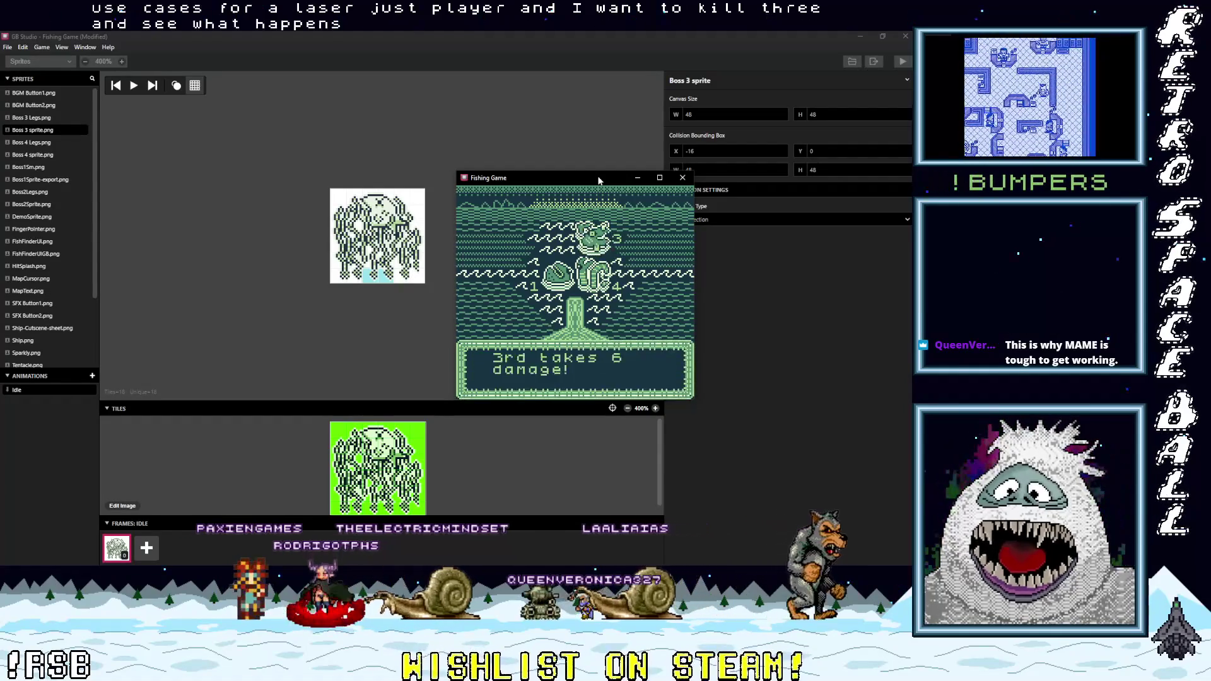
key("z")
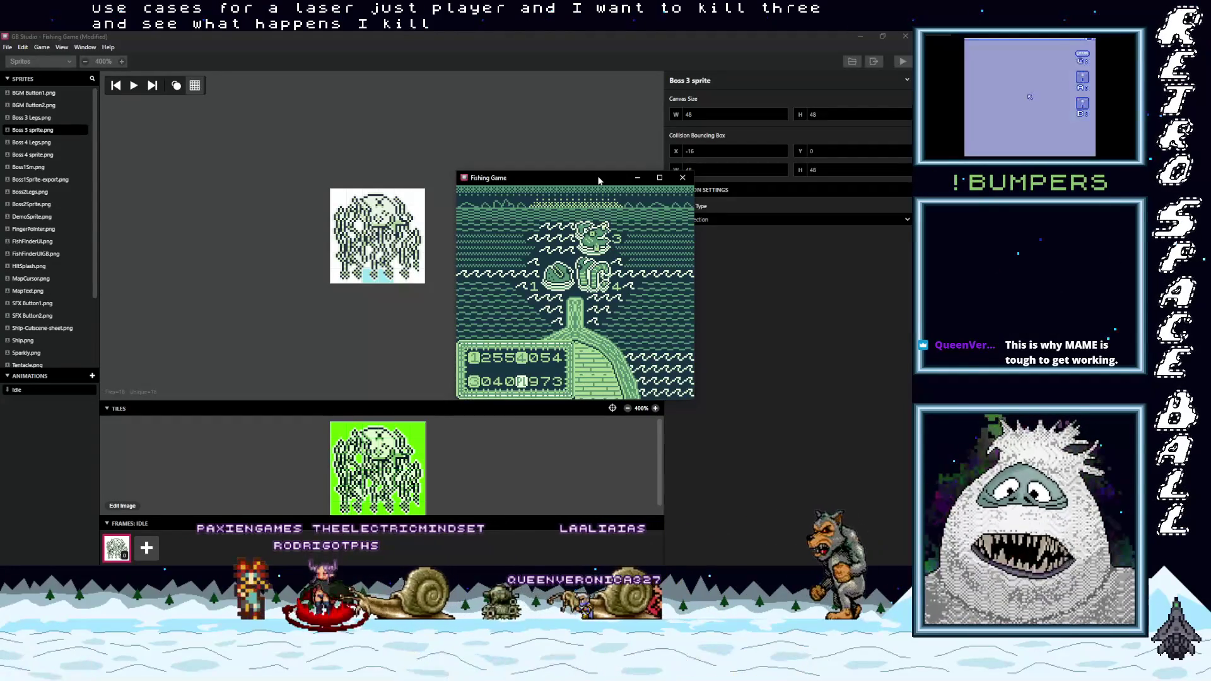
key("z")
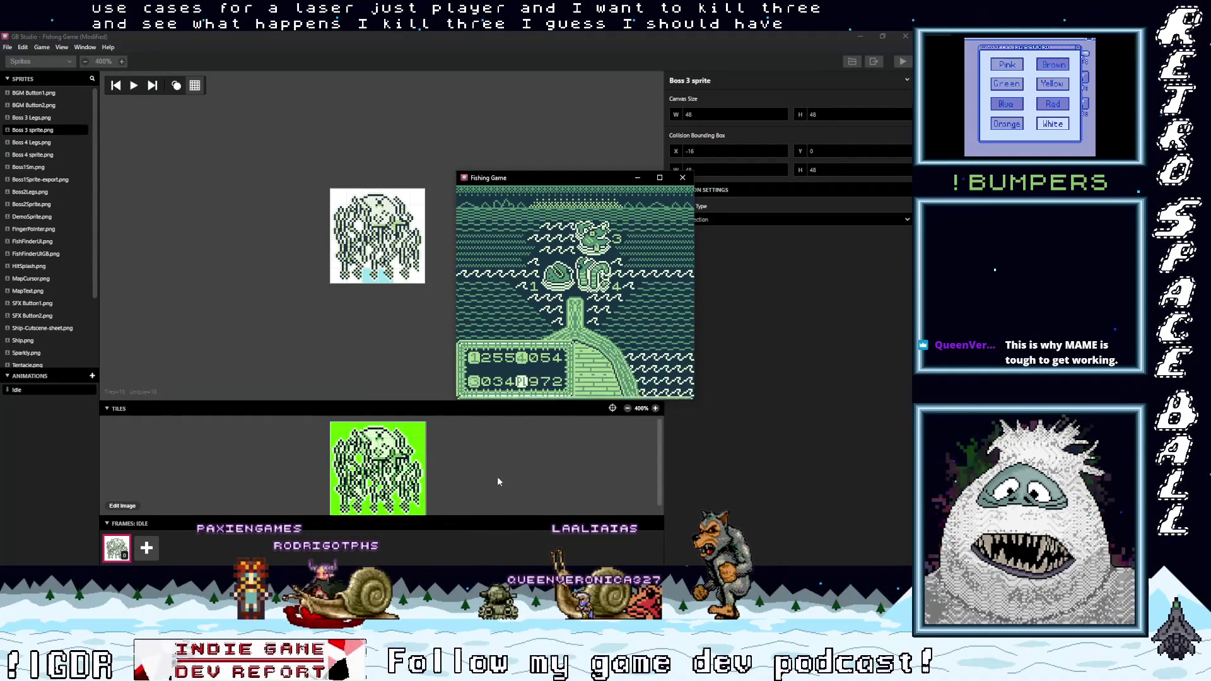
left_click(67, 62)
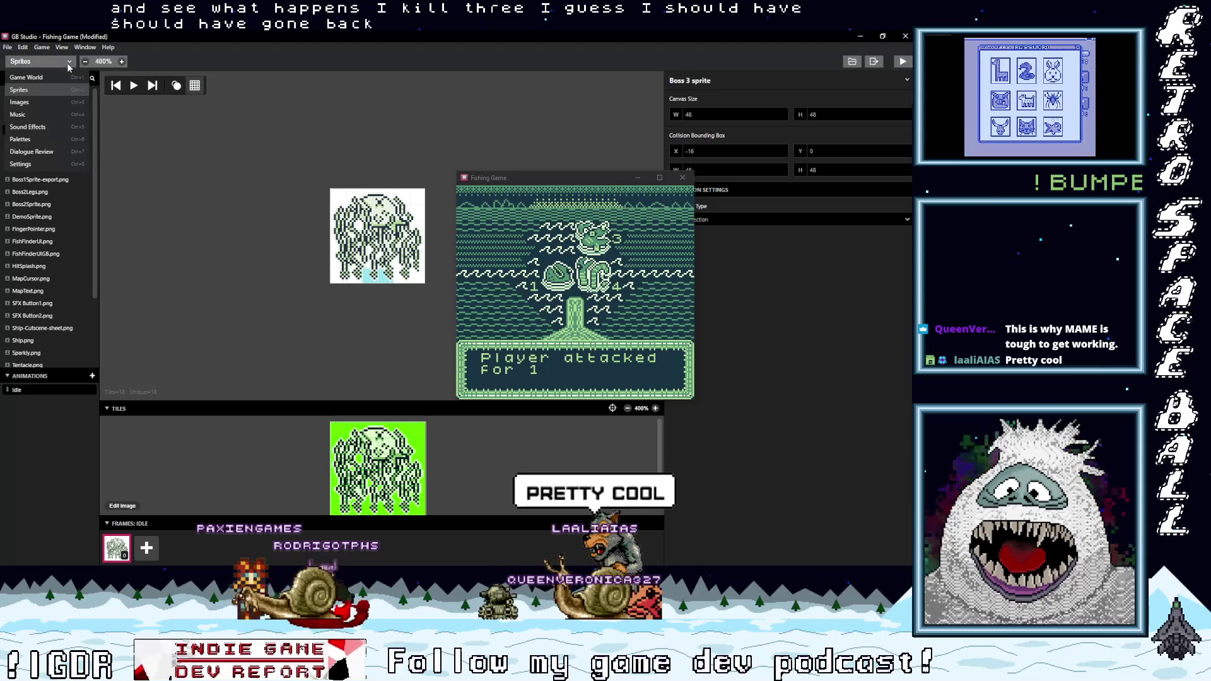
Switch to the Game World debugger and set the Enemy3 Health variable to 0.
left_click(55, 78)
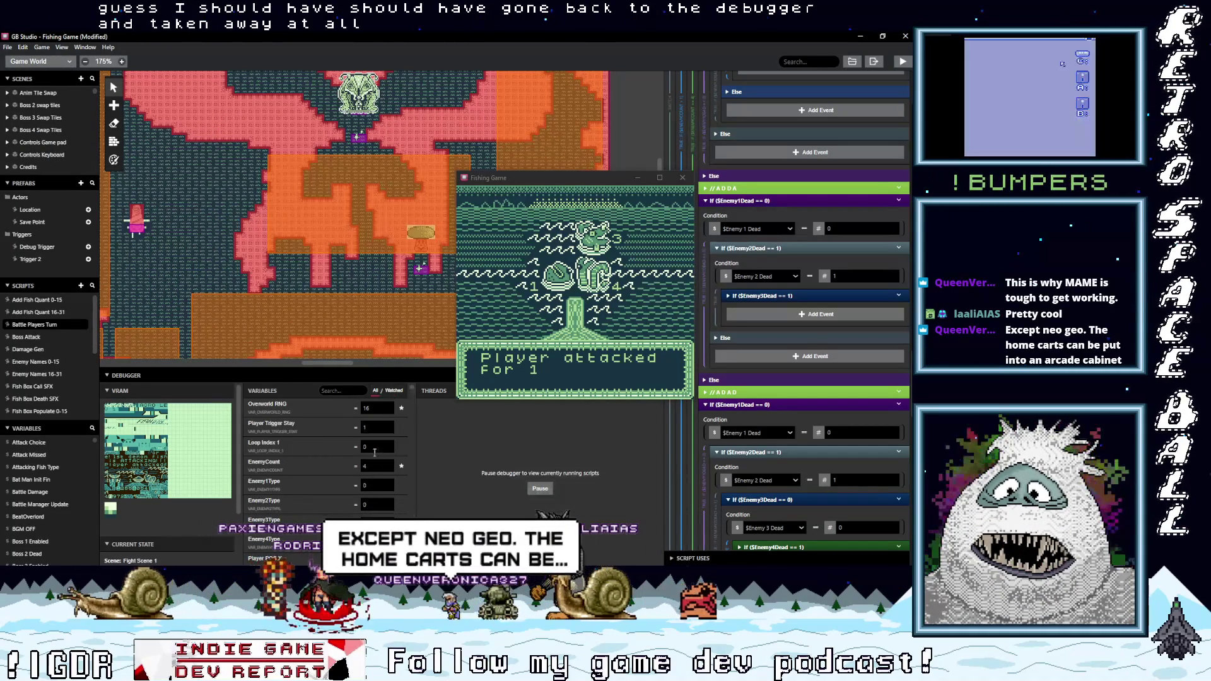
scroll(387, 494, "down", 5)
scroll(384, 489, "down", 3)
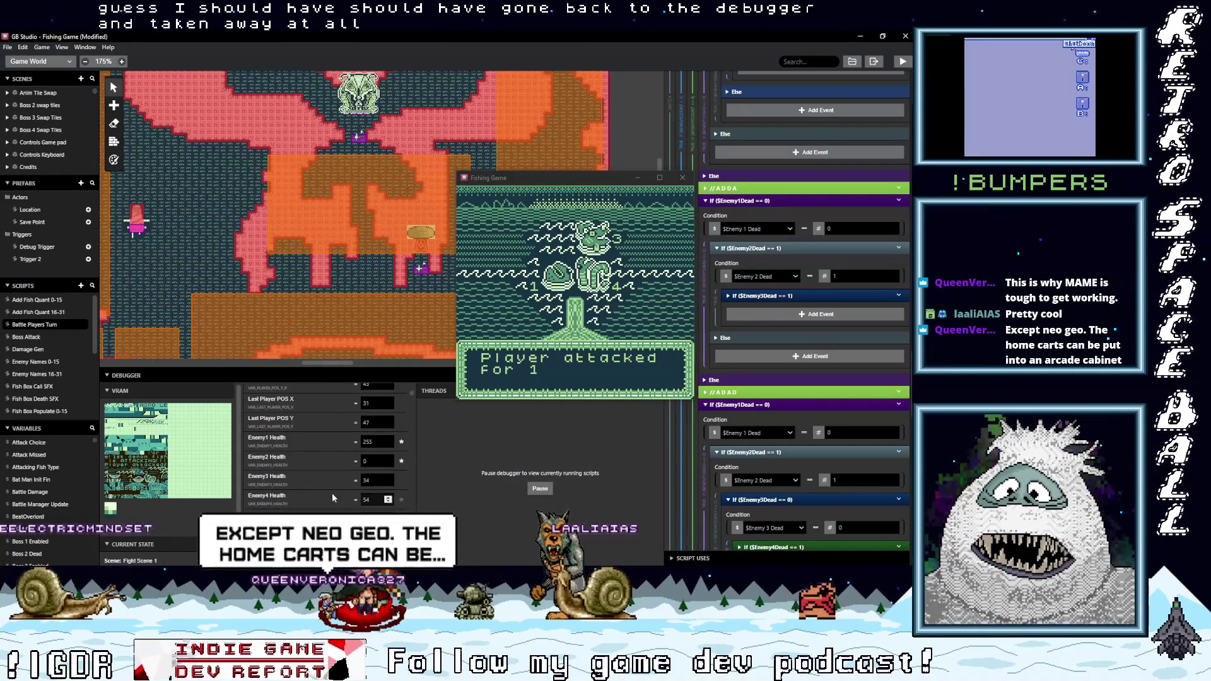
left_click(361, 480)
key("BackSpace")
key("BackSpace")
type("0")
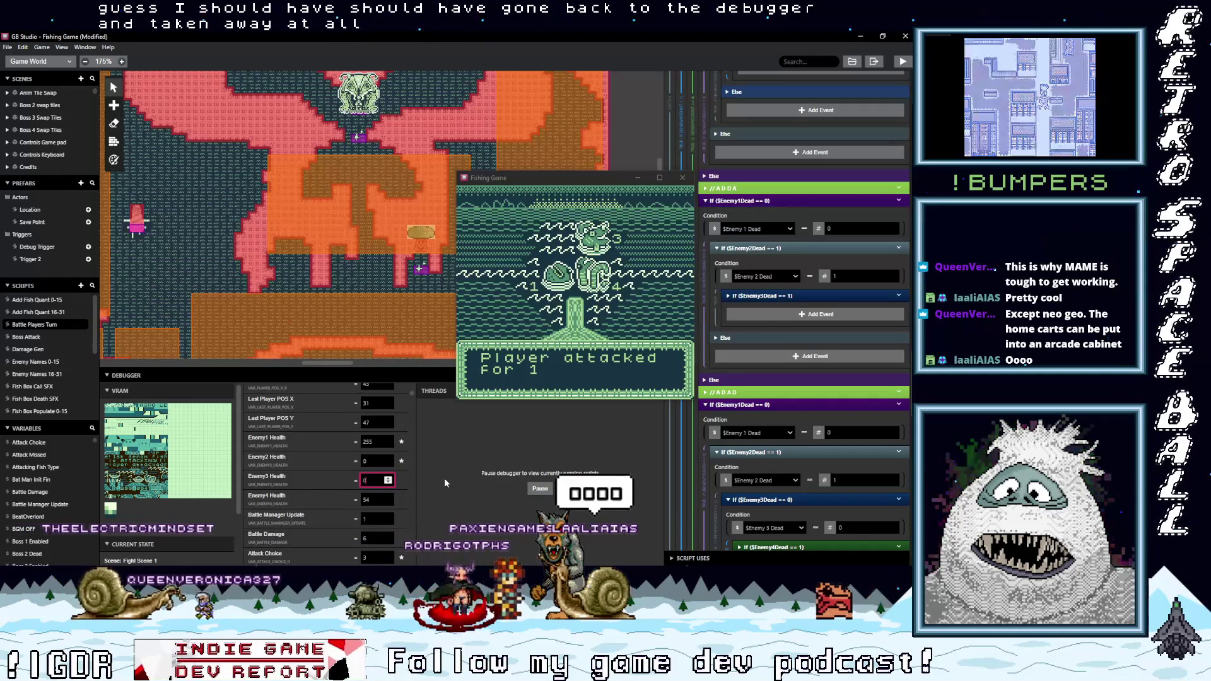
Return to the game window, shift it up-left, and advance the battle dialogue.
left_click(573, 180)
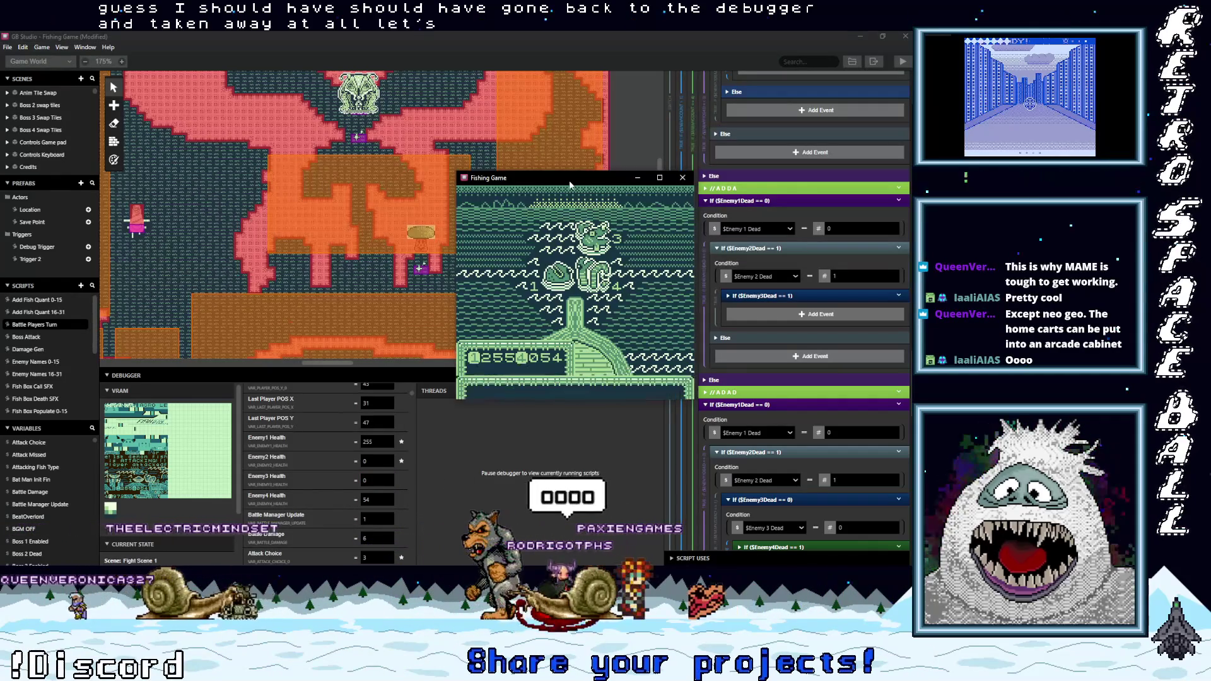
left_click_drag(572, 181, 510, 144)
key("z")
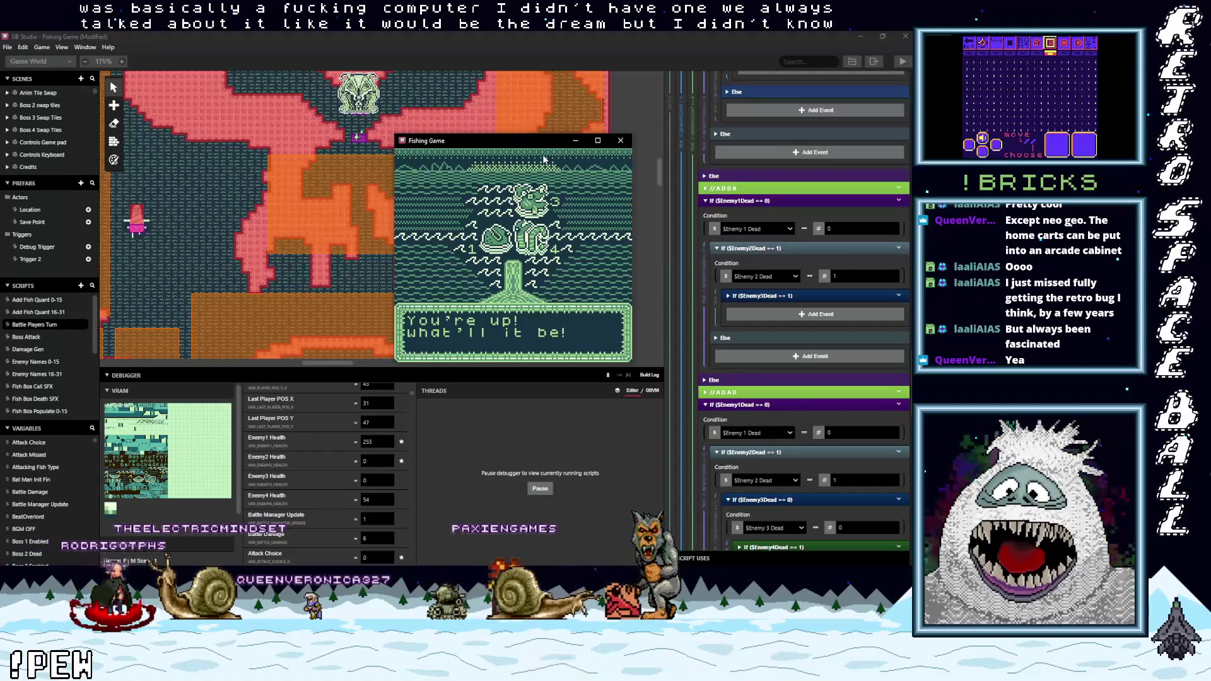
key("z")
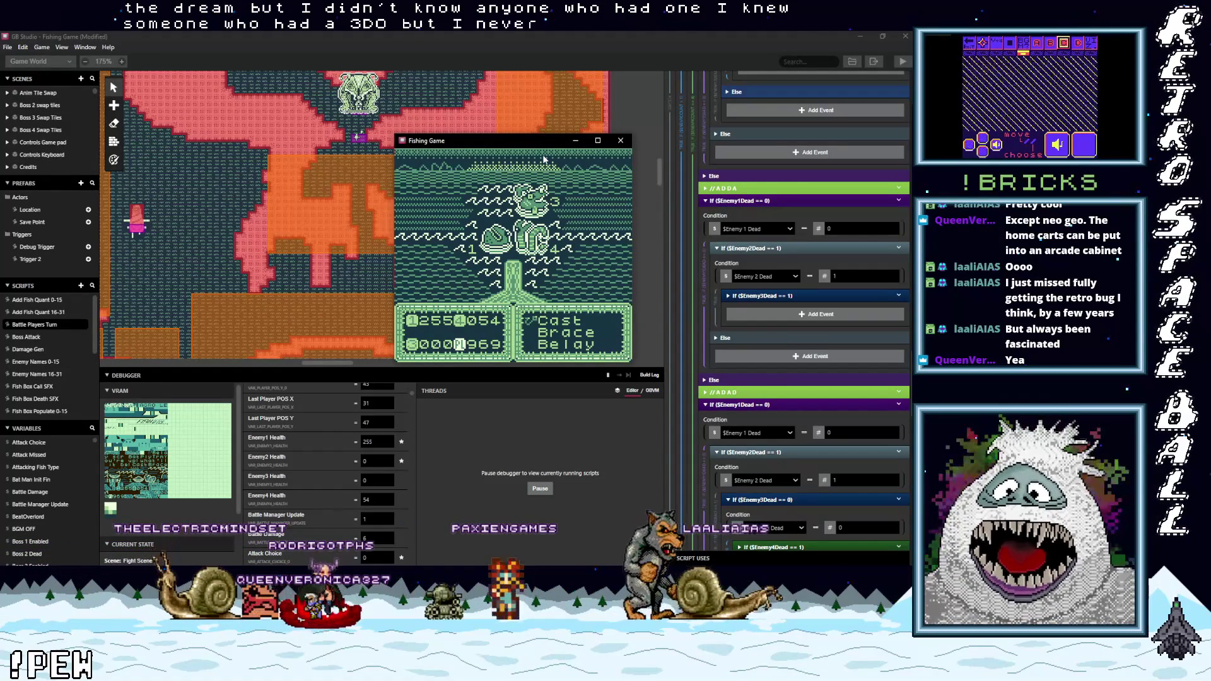
Cast at the 4th demon fish for 5 damage and advance through its counterattack.
key("z")
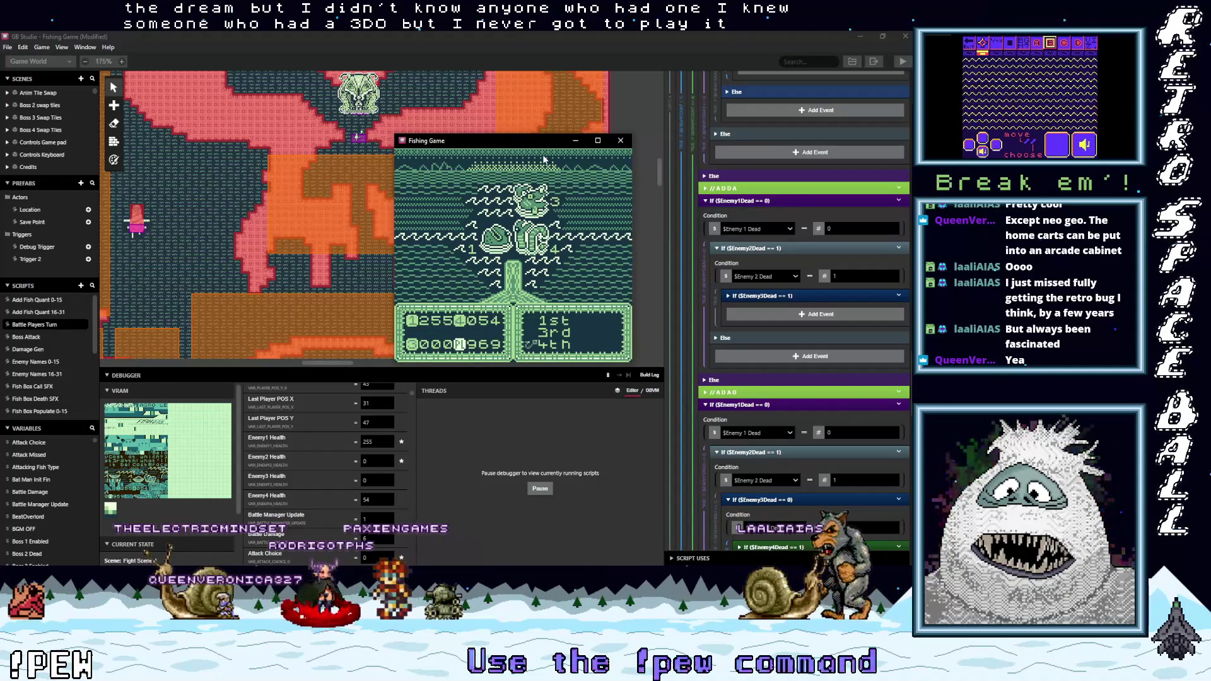
key("z")
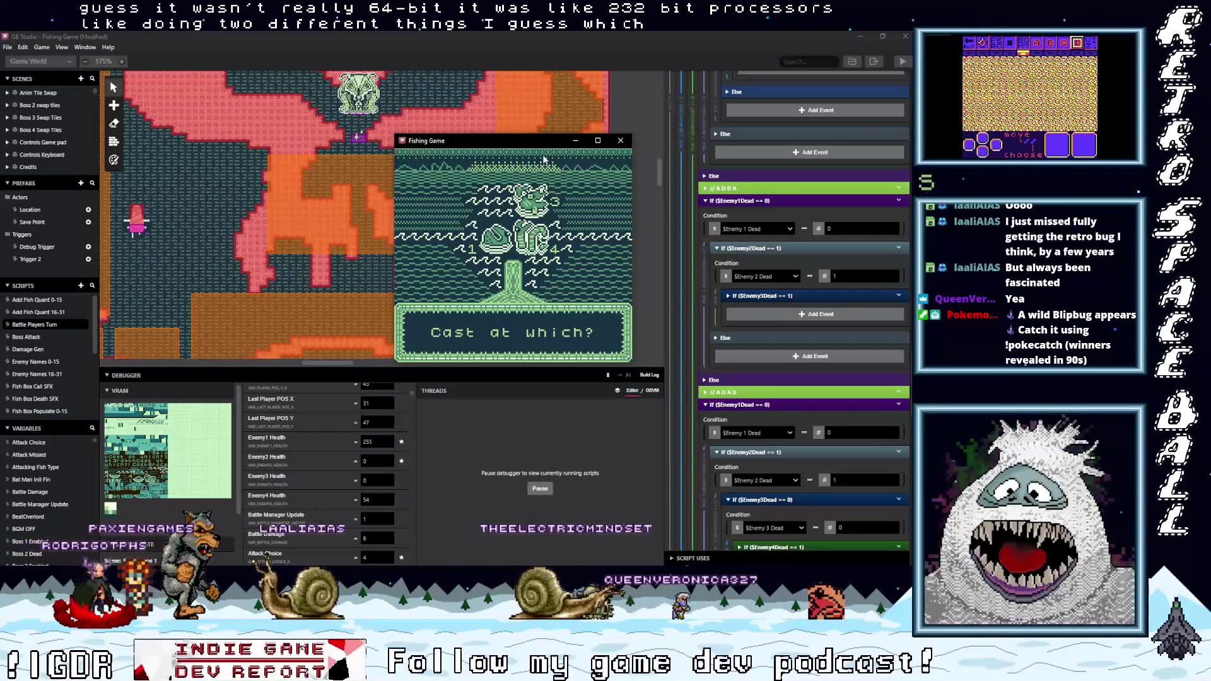
key("z")
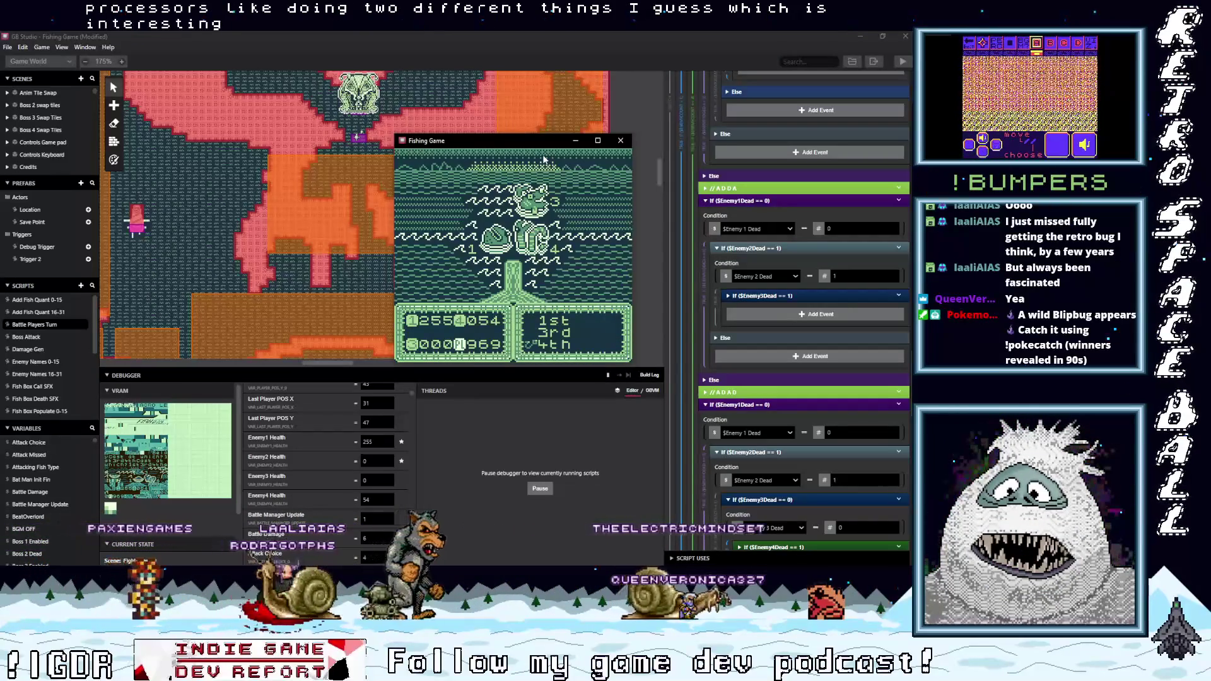
key("z")
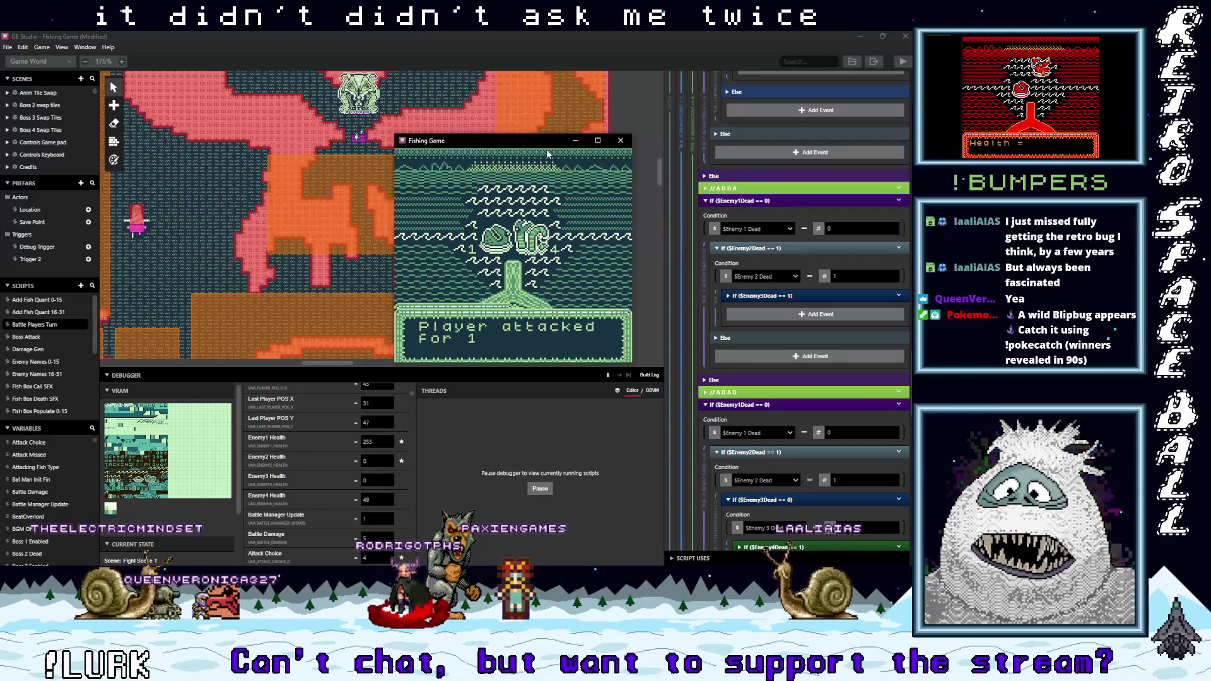
In the debugger, set Enemy3 Health to 999 and Enemy 3 Dead to 0, then refocus the game.
left_click(362, 481)
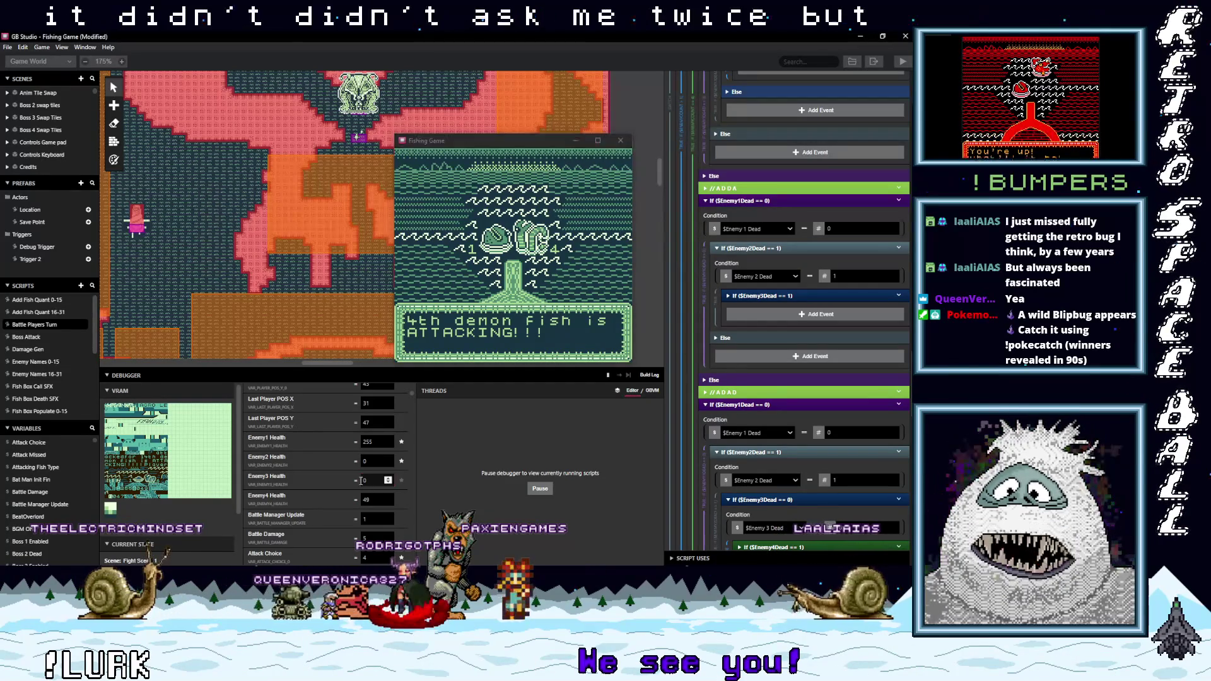
double_click(361, 481)
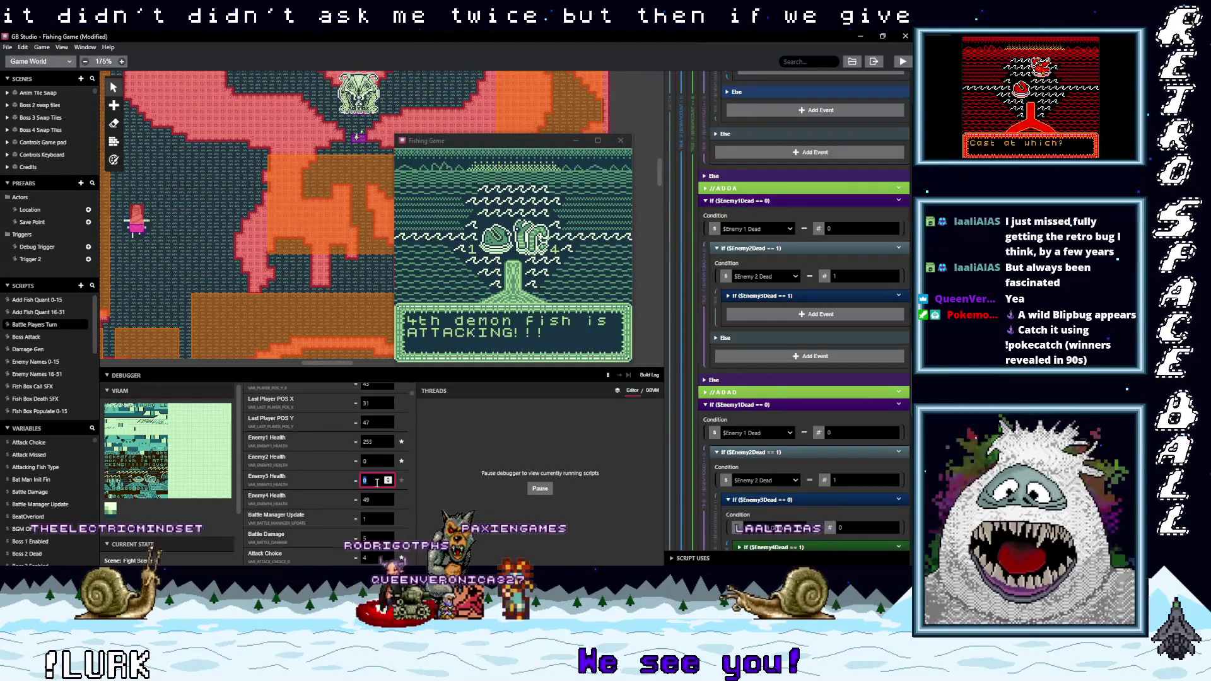
type("999")
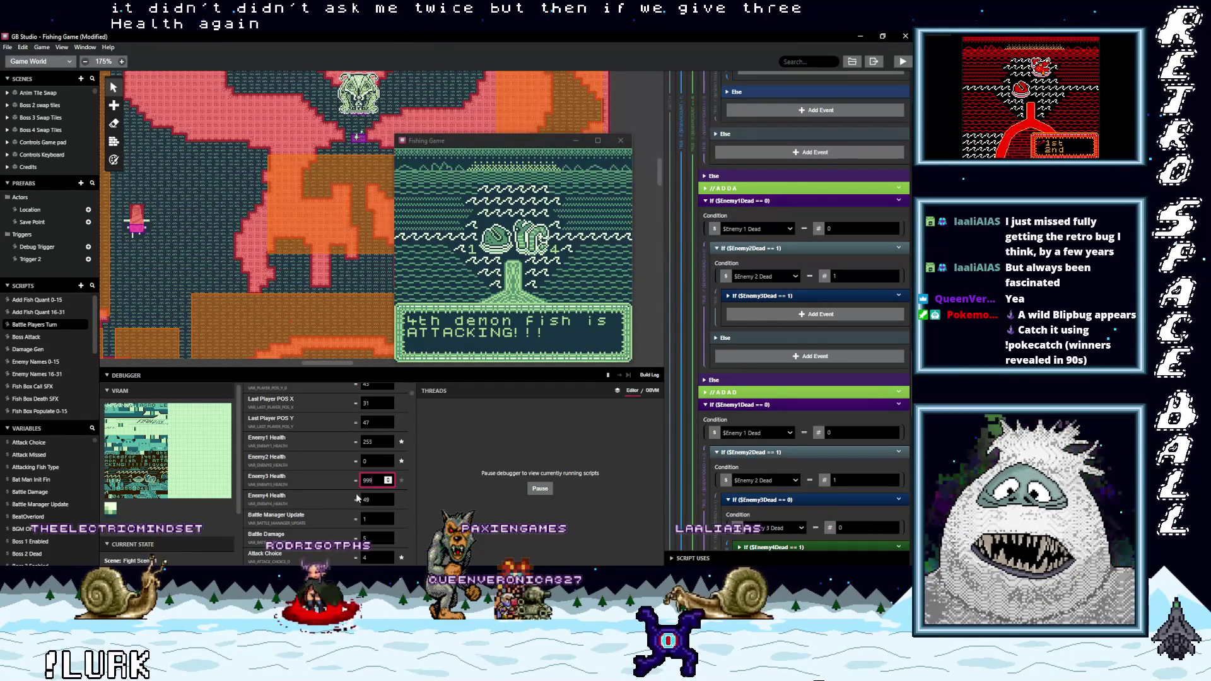
scroll(352, 514, "down", 10)
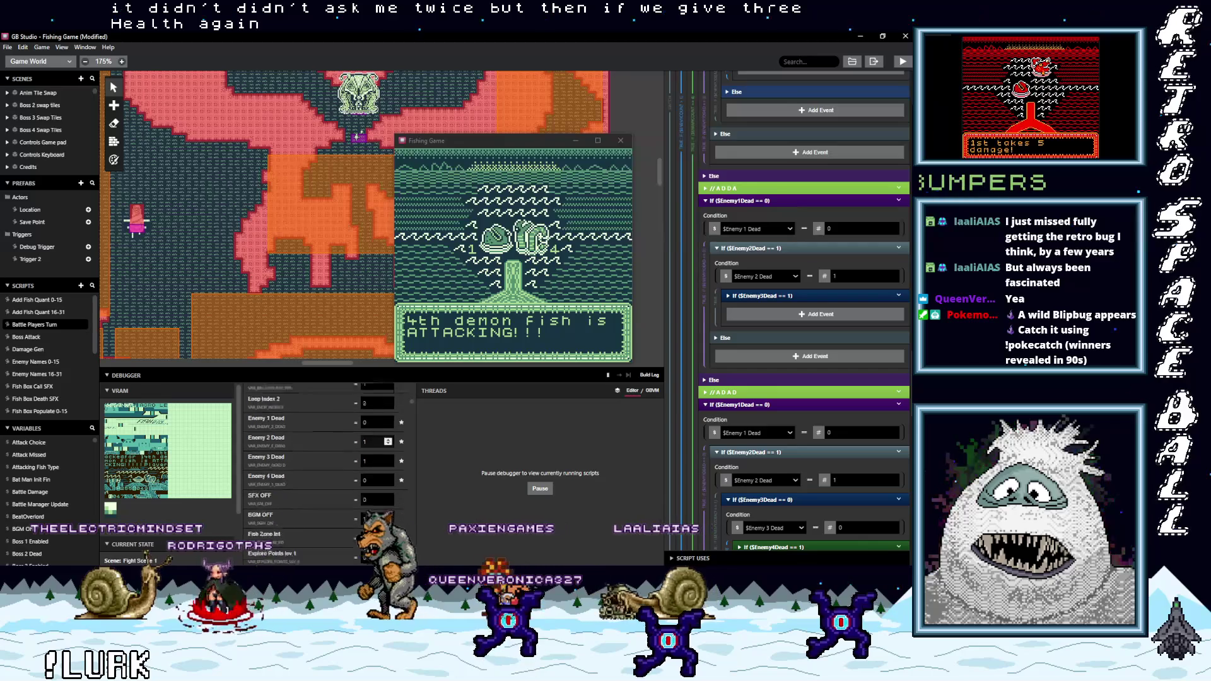
scroll(357, 454, "down", 3)
left_click(366, 434)
type("0")
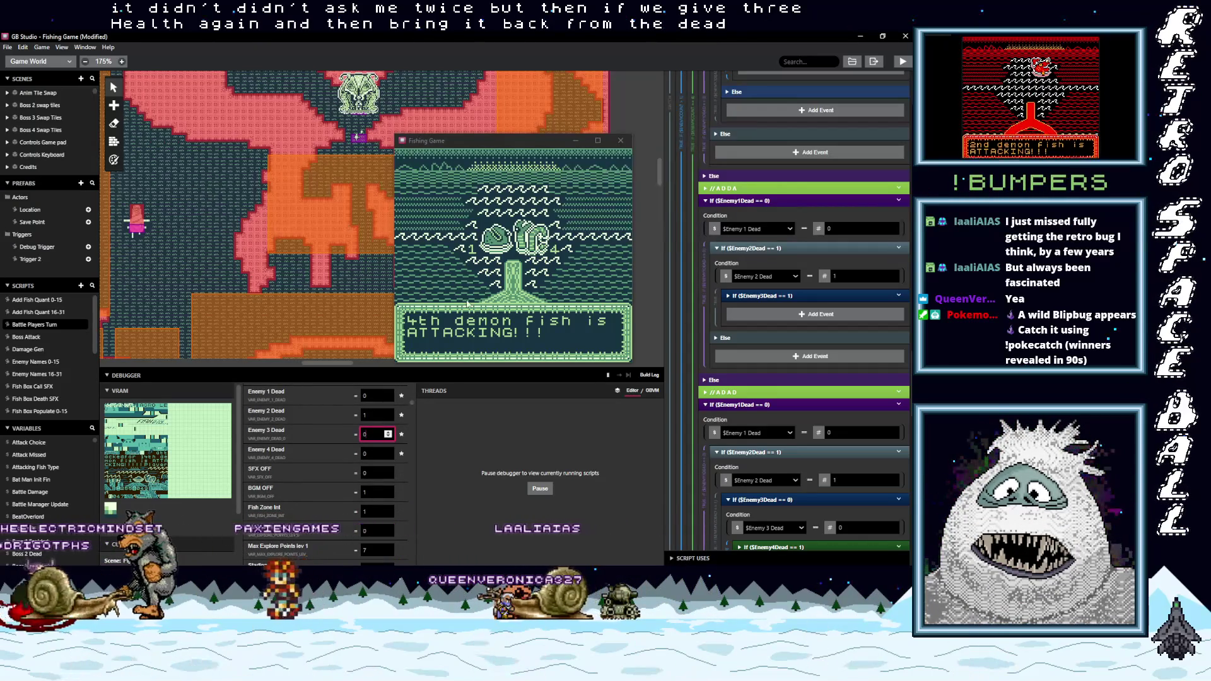
left_click(457, 313)
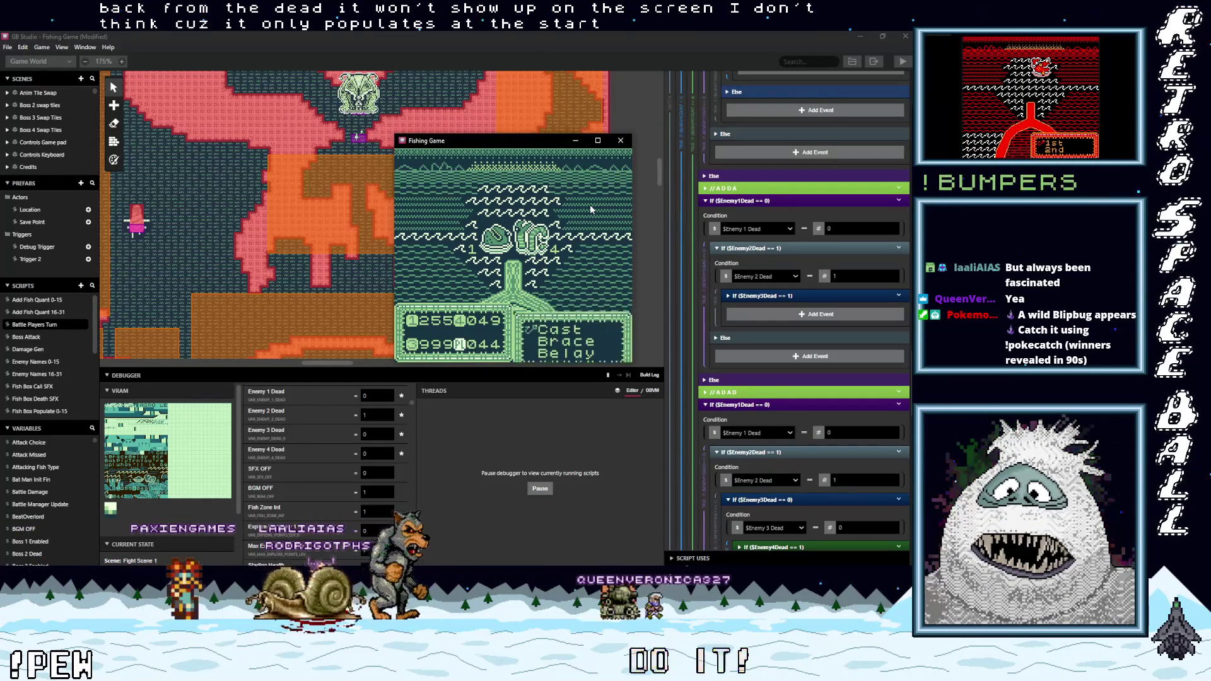
Target the 3rd demon fish and attack until '3rd demon fish is ATTACKING!!!' appears.
key("z")
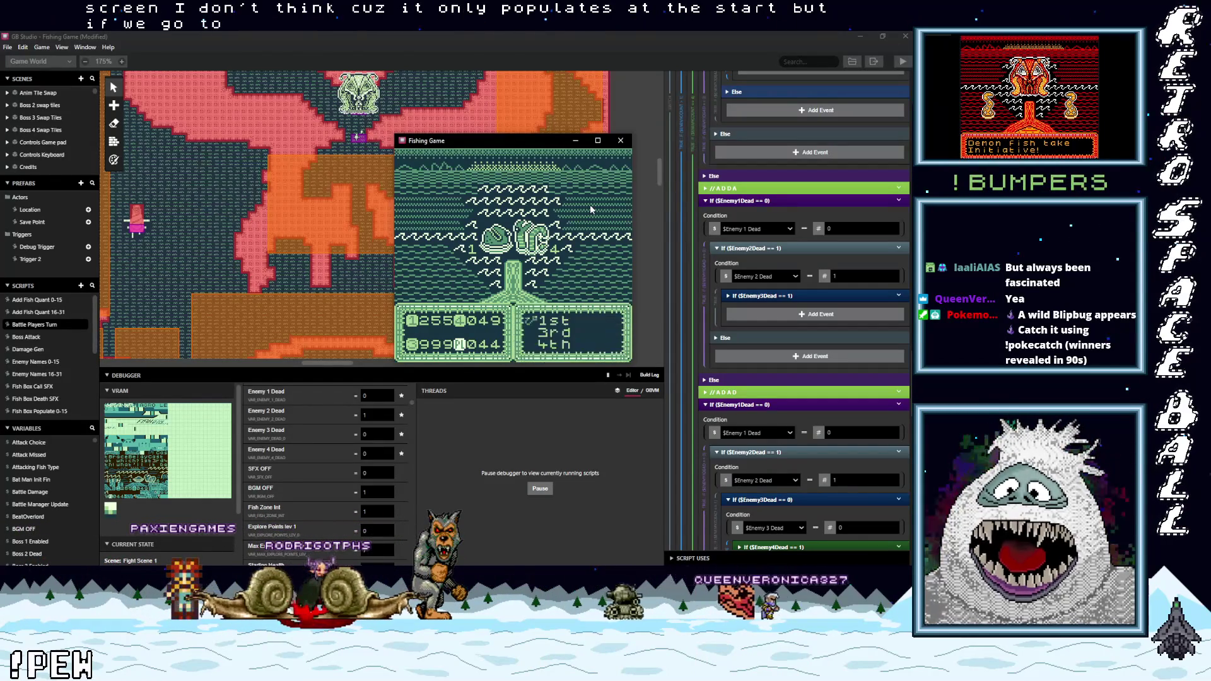
key("Down")
key("Down")
key("z")
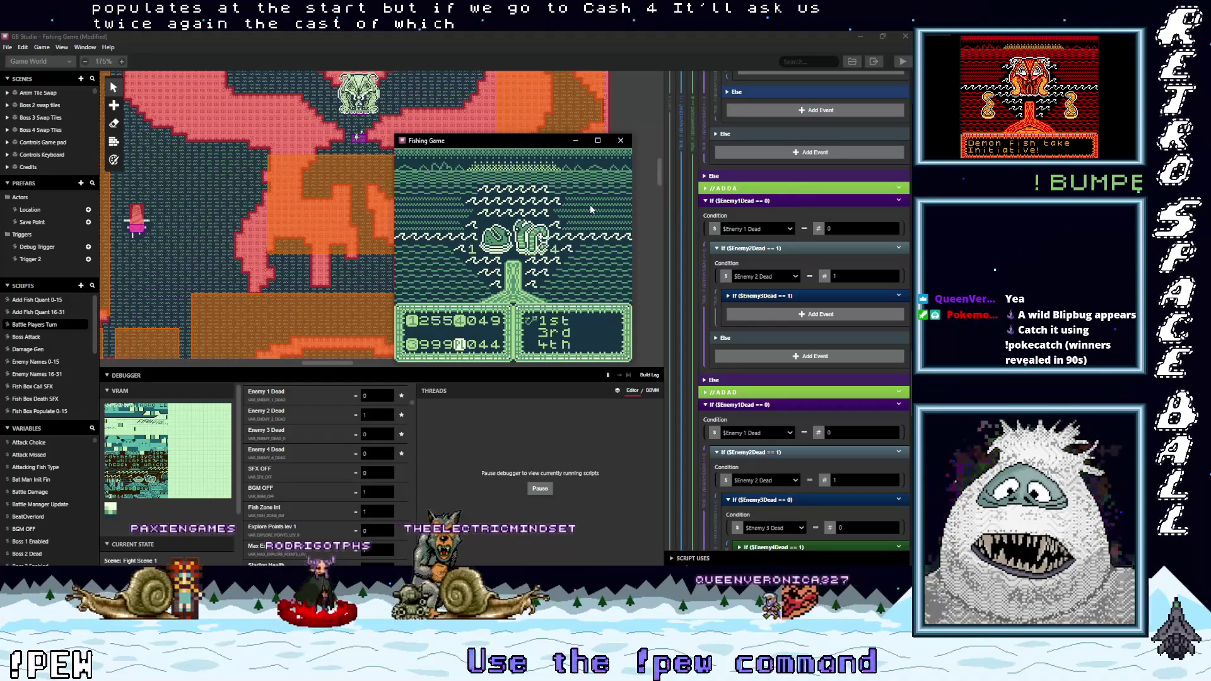
key("Down")
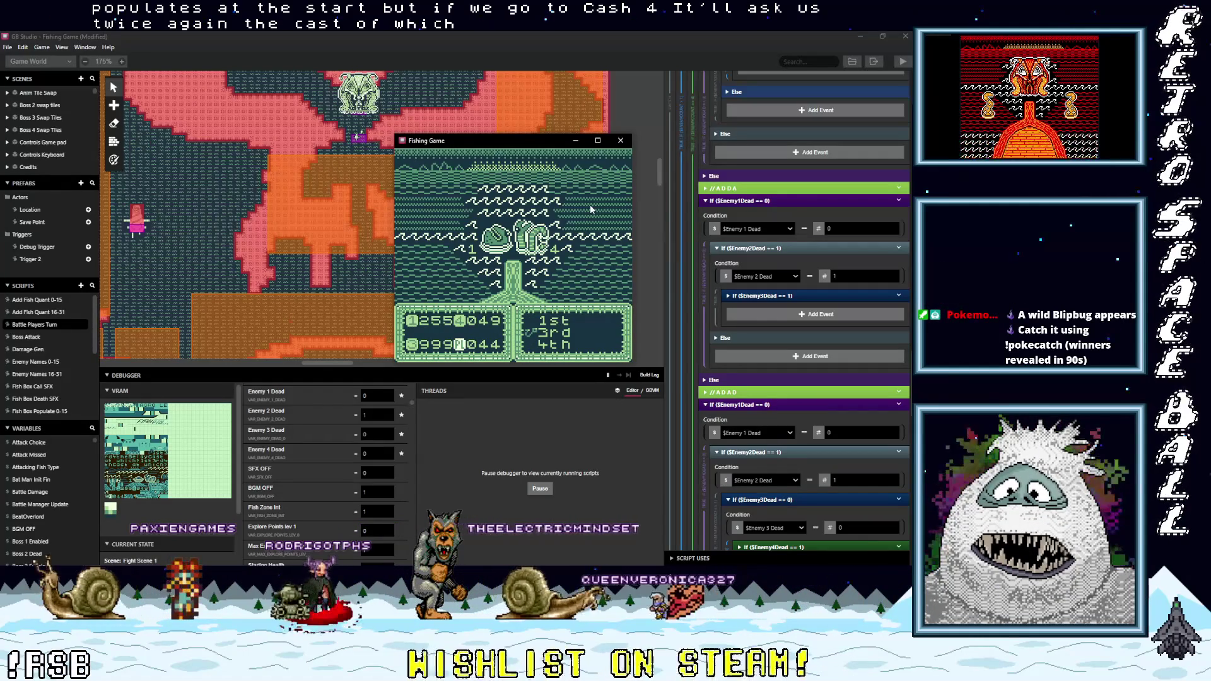
key("z")
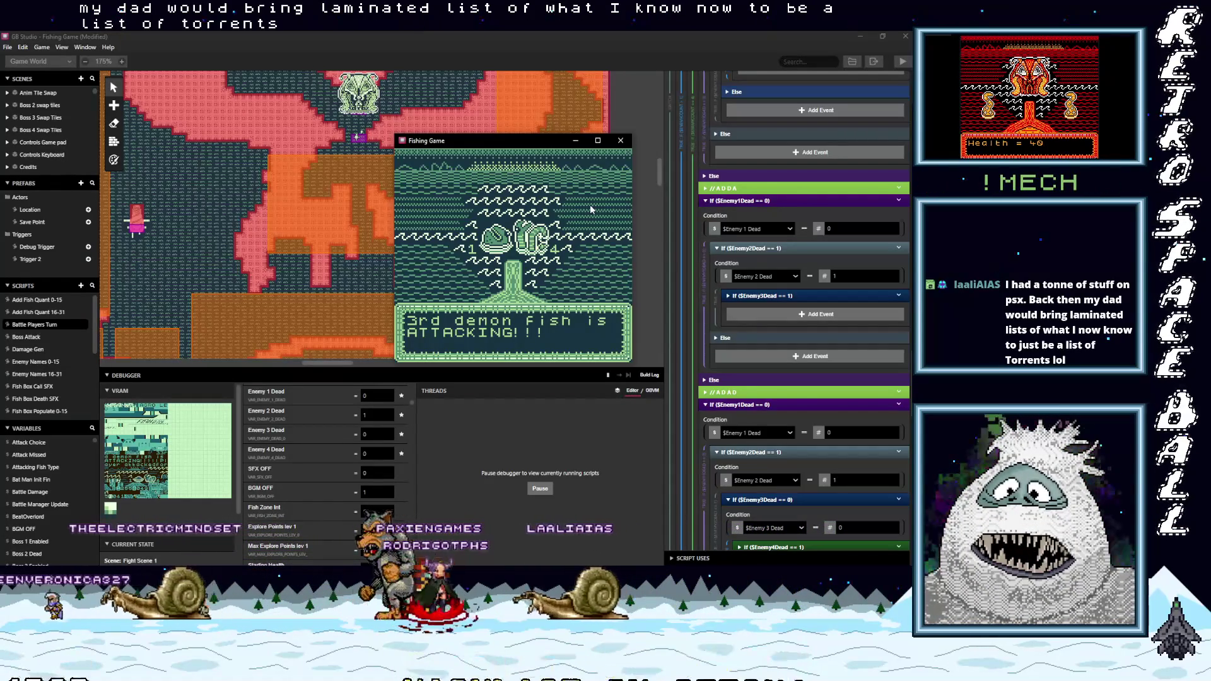
left_click_drag(532, 143, 509, 145)
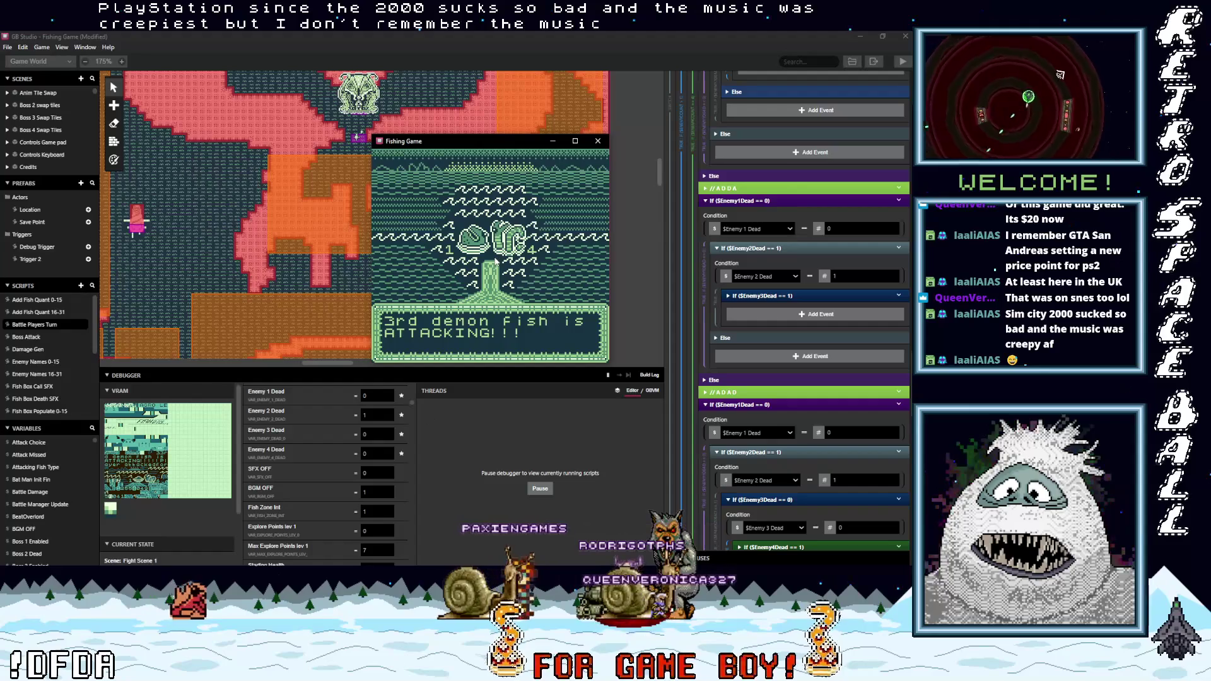
Close the Fishing Game play window to end the test run.
left_click(598, 140)
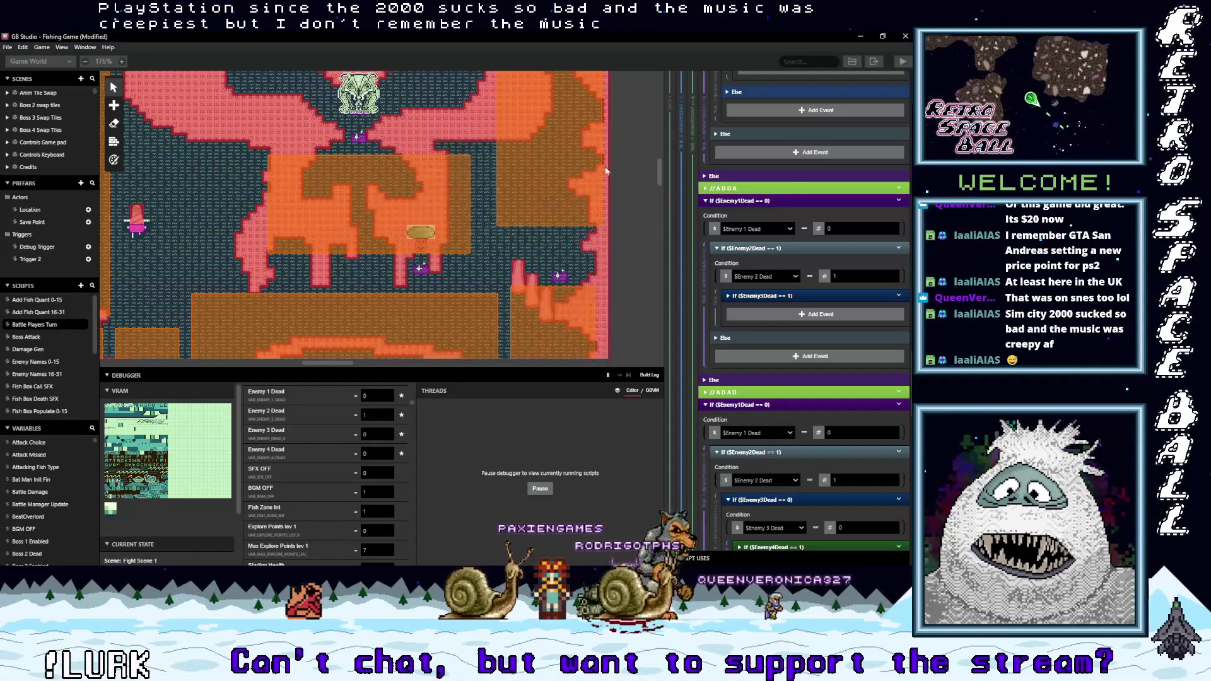
Collapse the Display Menu event and the If == 2 branch so the $TempAttackChoice branches sit together.
scroll(801, 359, "up", 6)
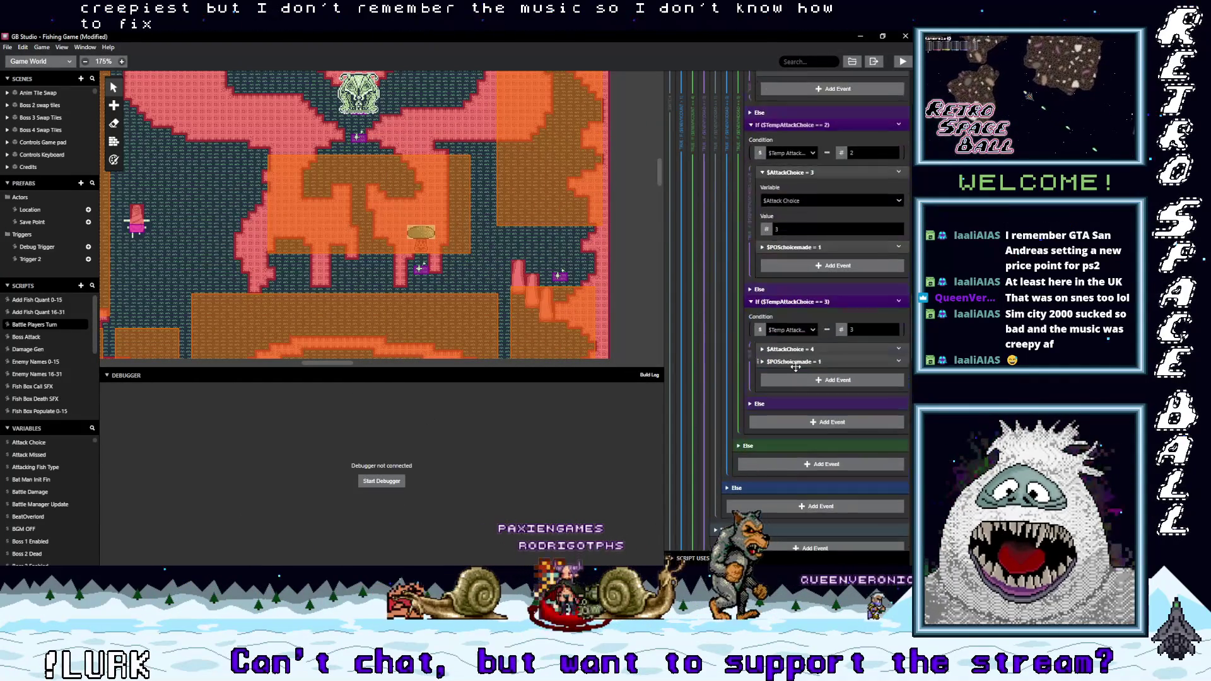
scroll(796, 367, "down", 4)
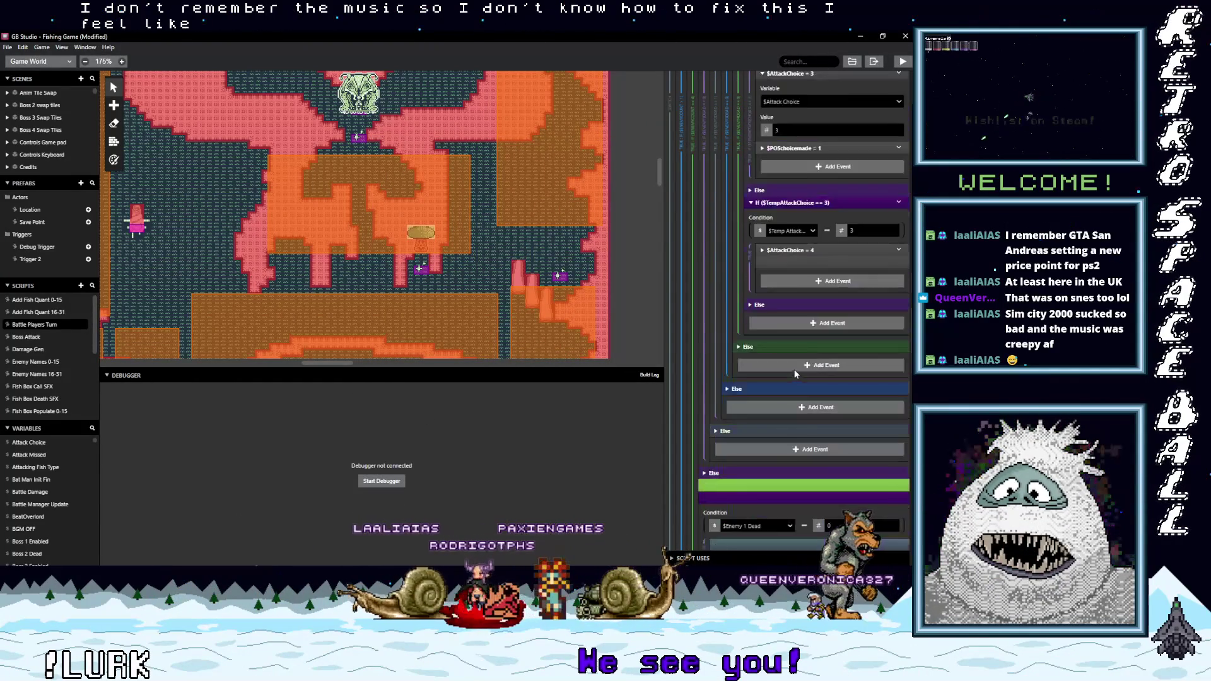
scroll(795, 376, "up", 10)
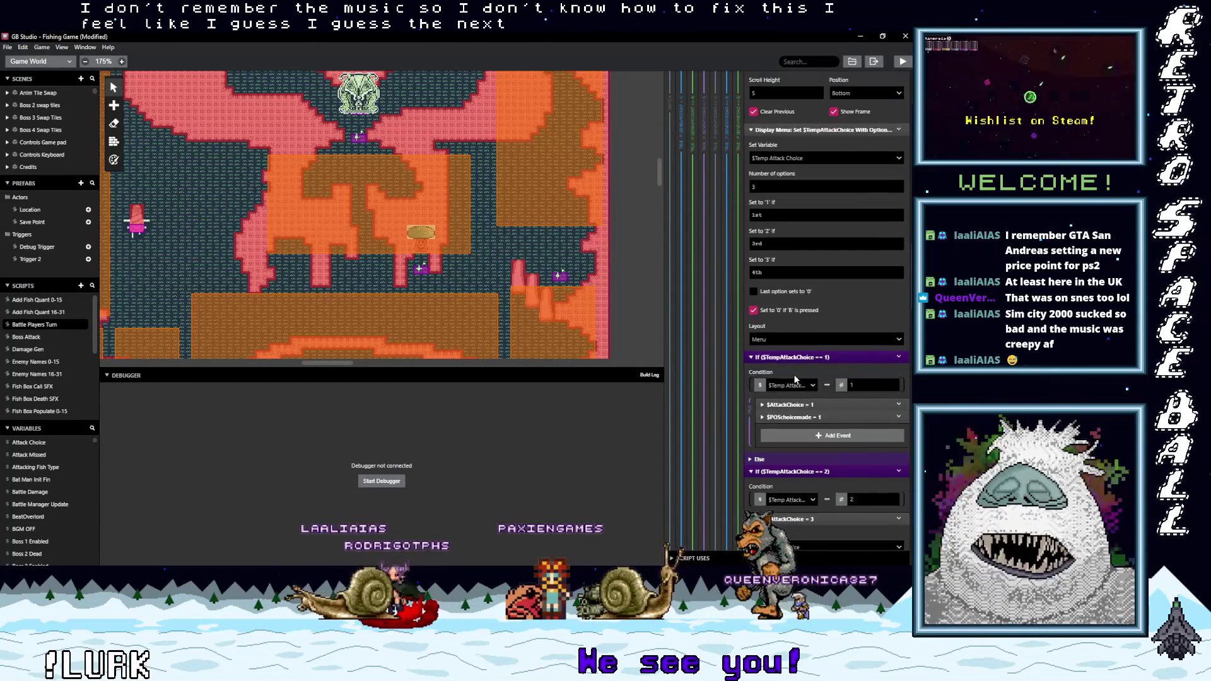
scroll(795, 379, "up", 4)
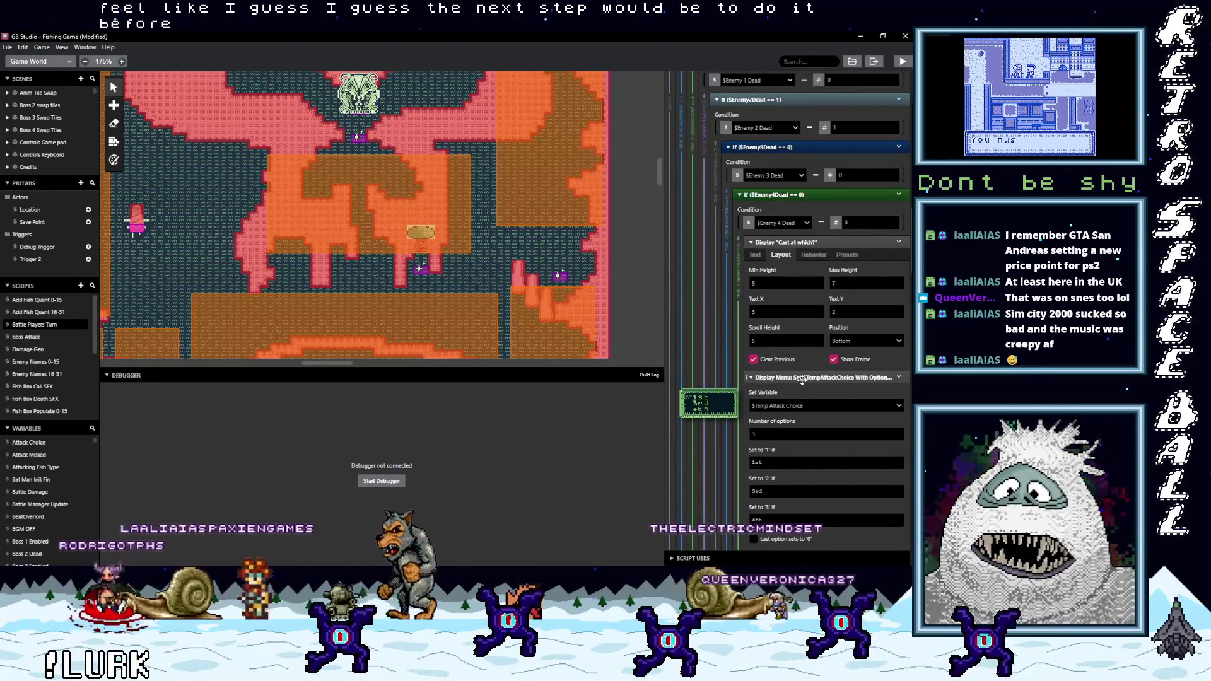
left_click(801, 379)
left_click(798, 403)
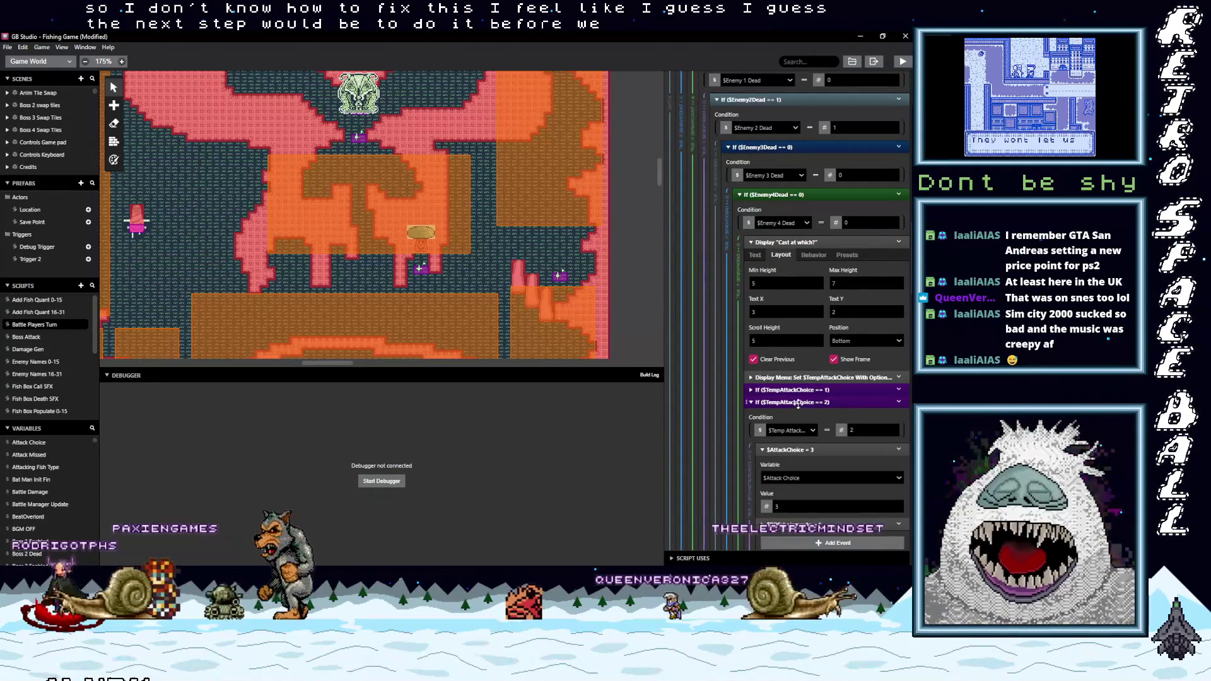
scroll(795, 365, "up", 3)
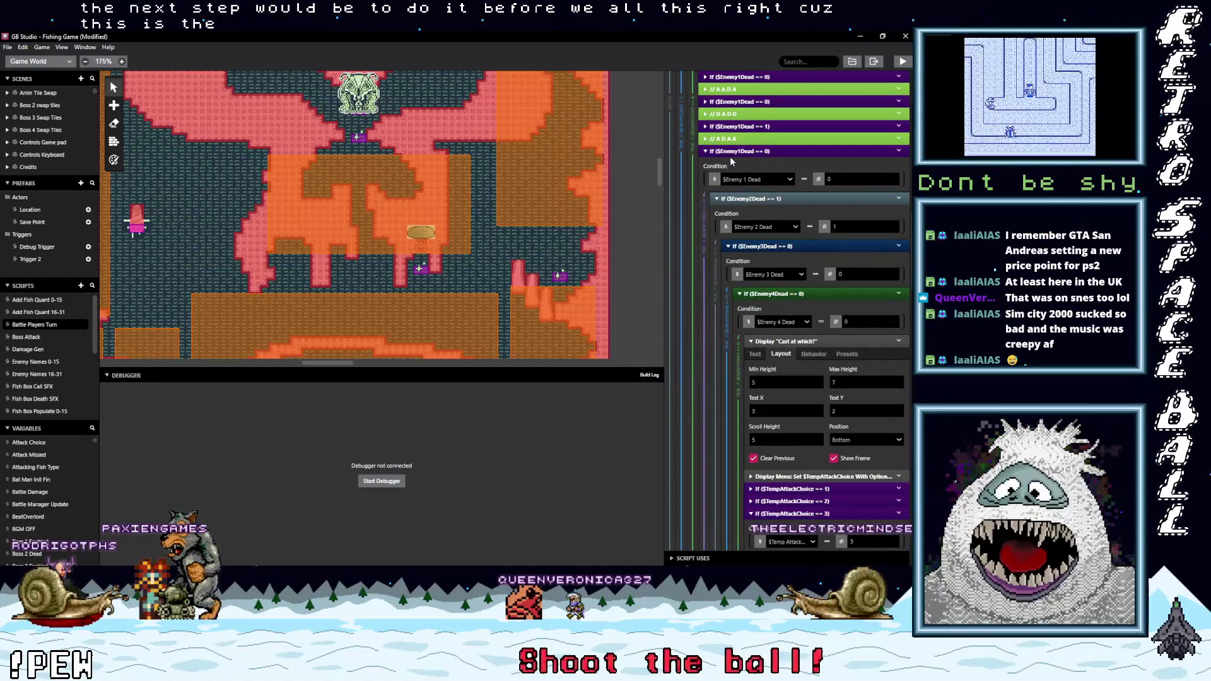
scroll(812, 378, "down", 4)
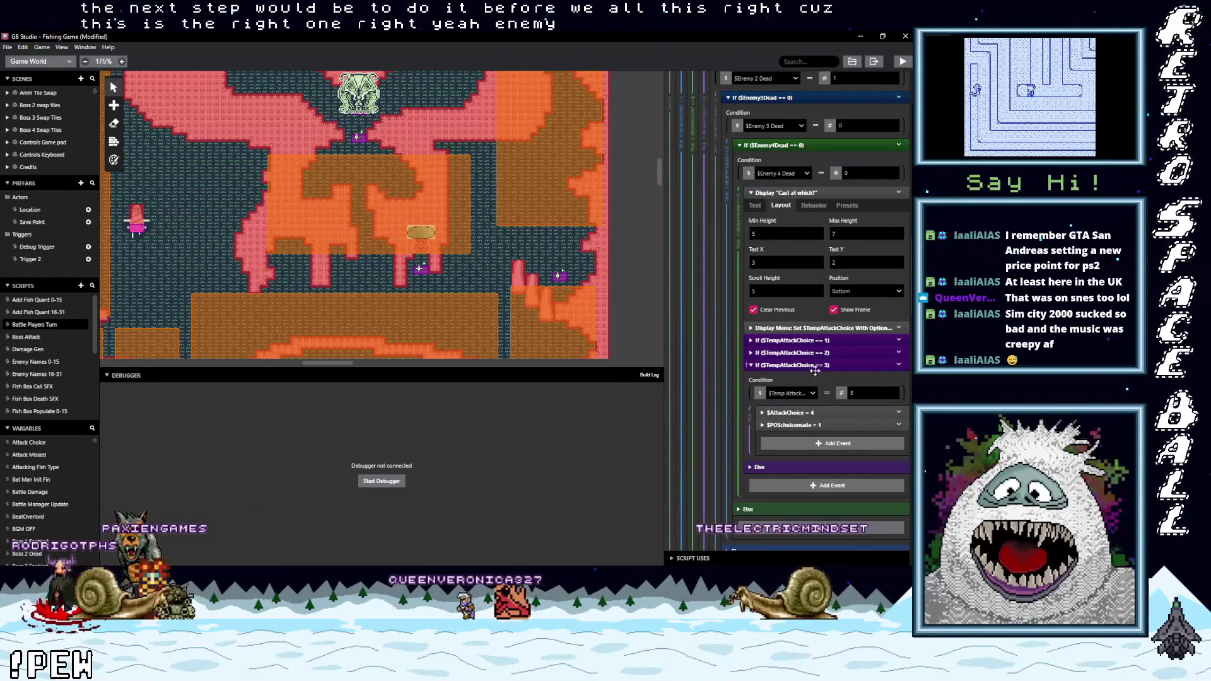
Collapse the remaining branches and insert a Display Dialogue event above the 'Cast at which?' prompt.
left_click(810, 366)
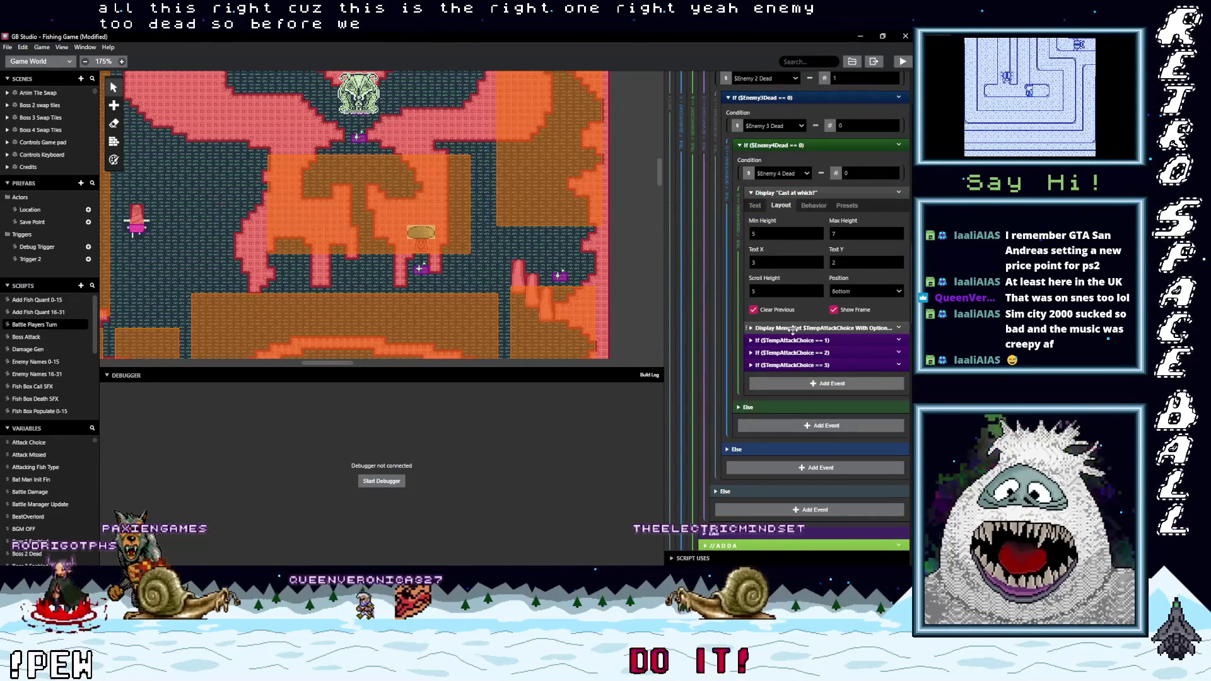
left_click(794, 191)
left_click(795, 263)
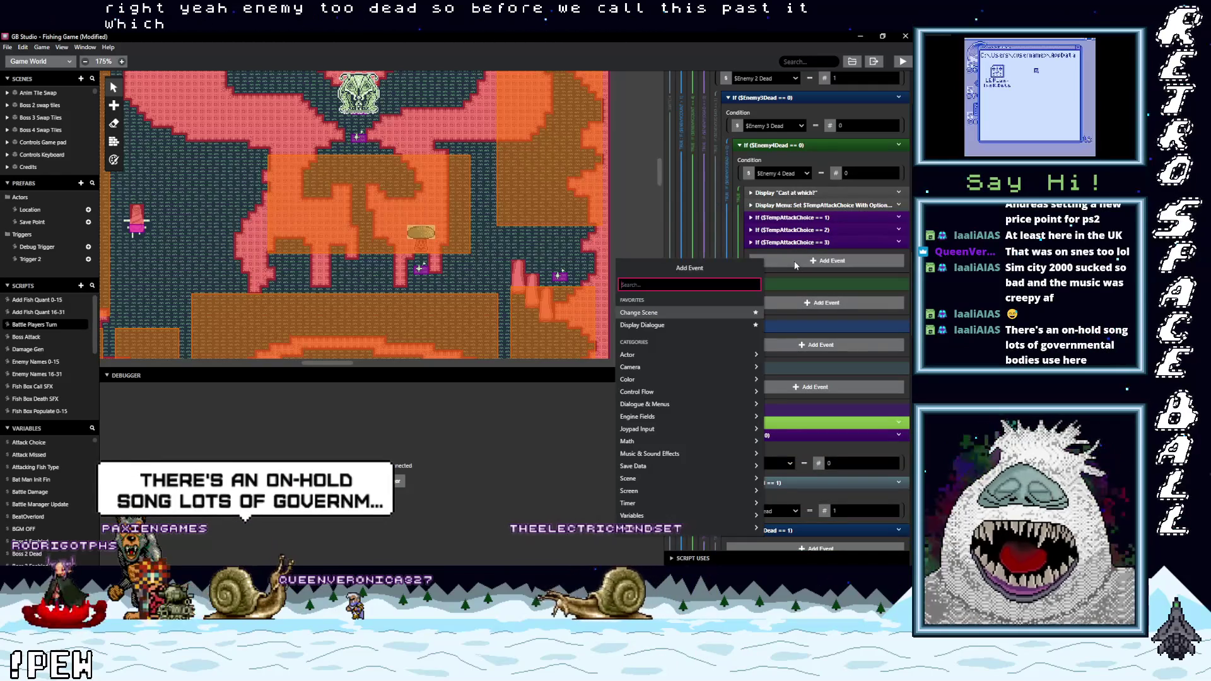
type("dial")
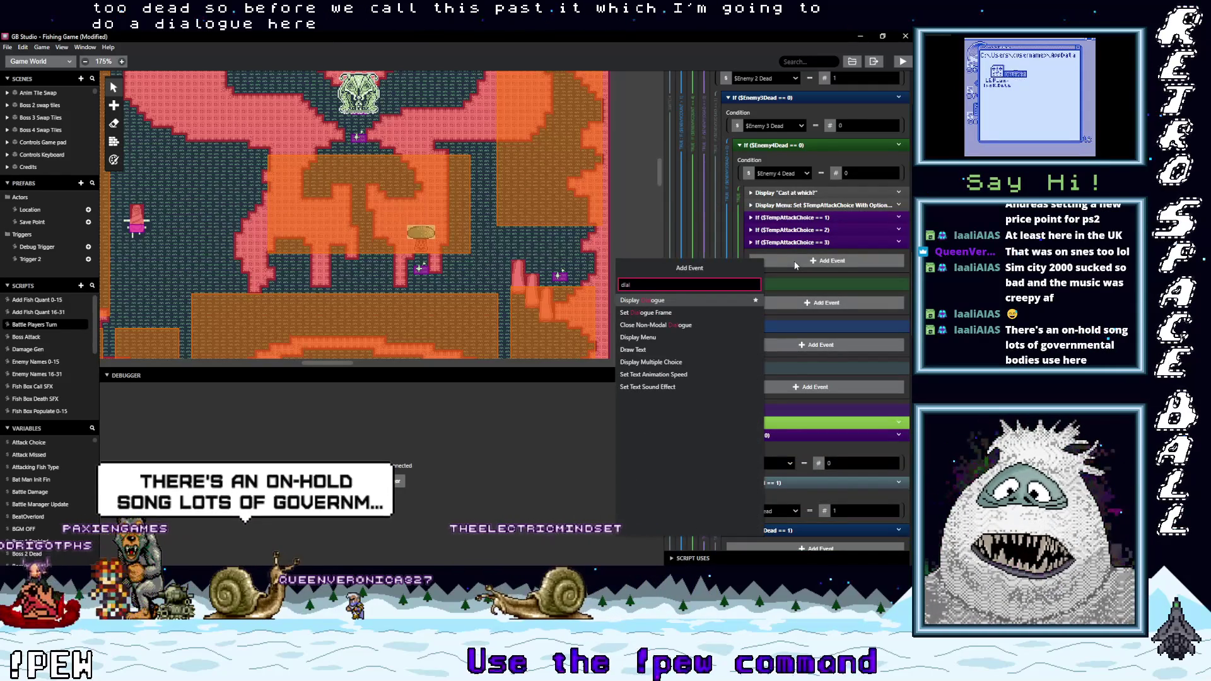
left_click(691, 300)
left_click_drag(785, 254, 781, 192)
Set the new dialogue's text to 'ADAA Choice' and save the project.
left_click(797, 231)
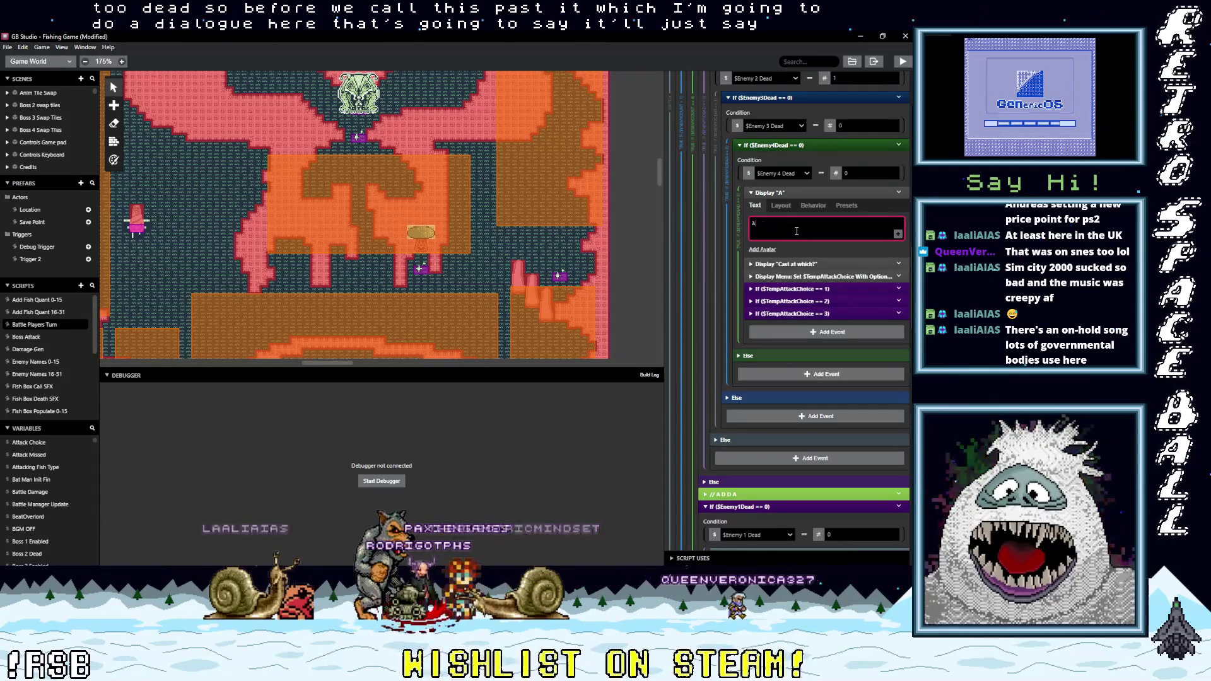
type("DDA")
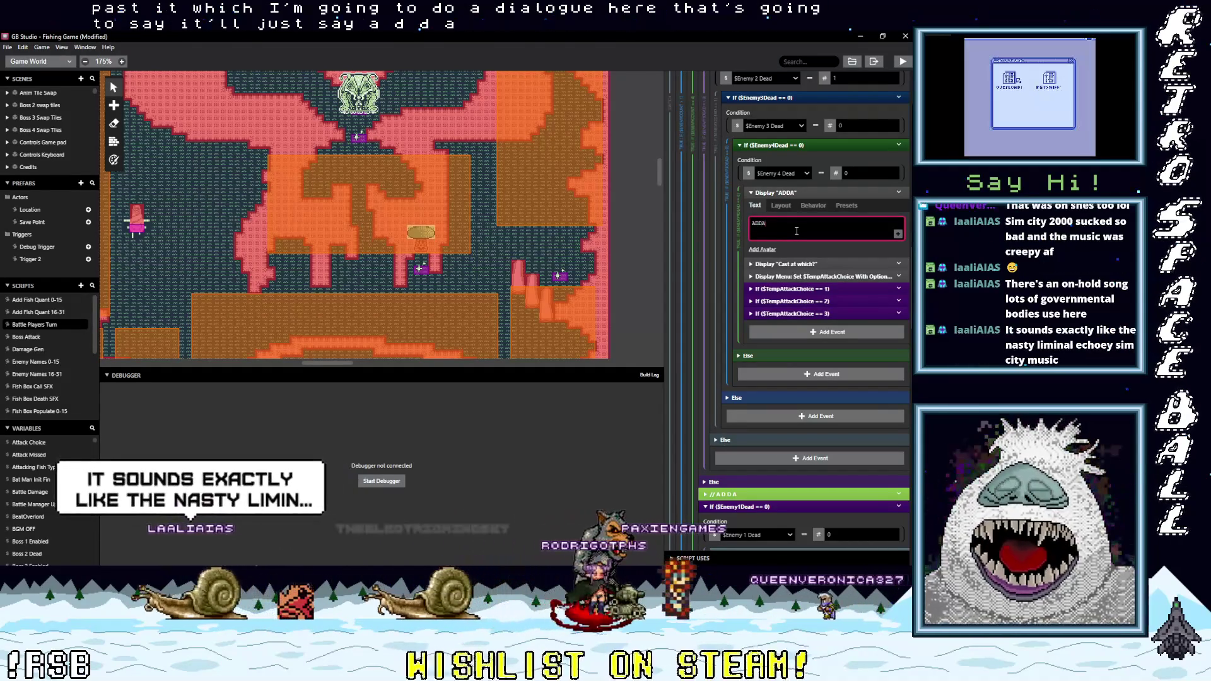
key("BackSpace")
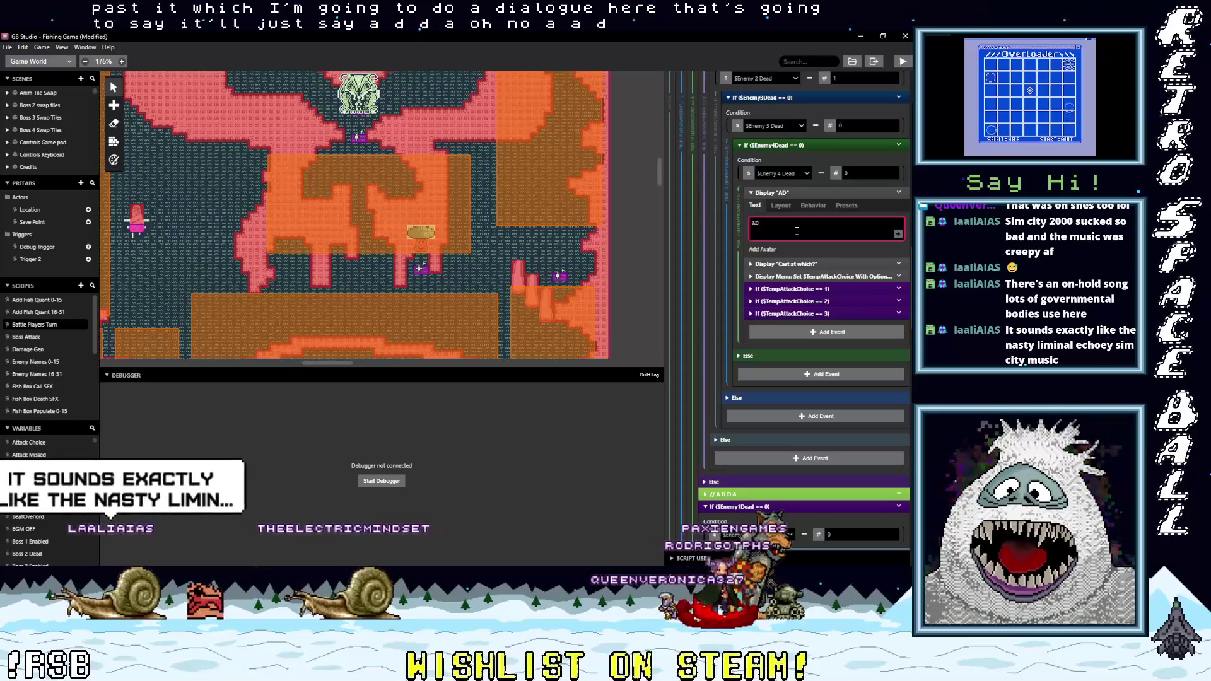
type("AA Choice")
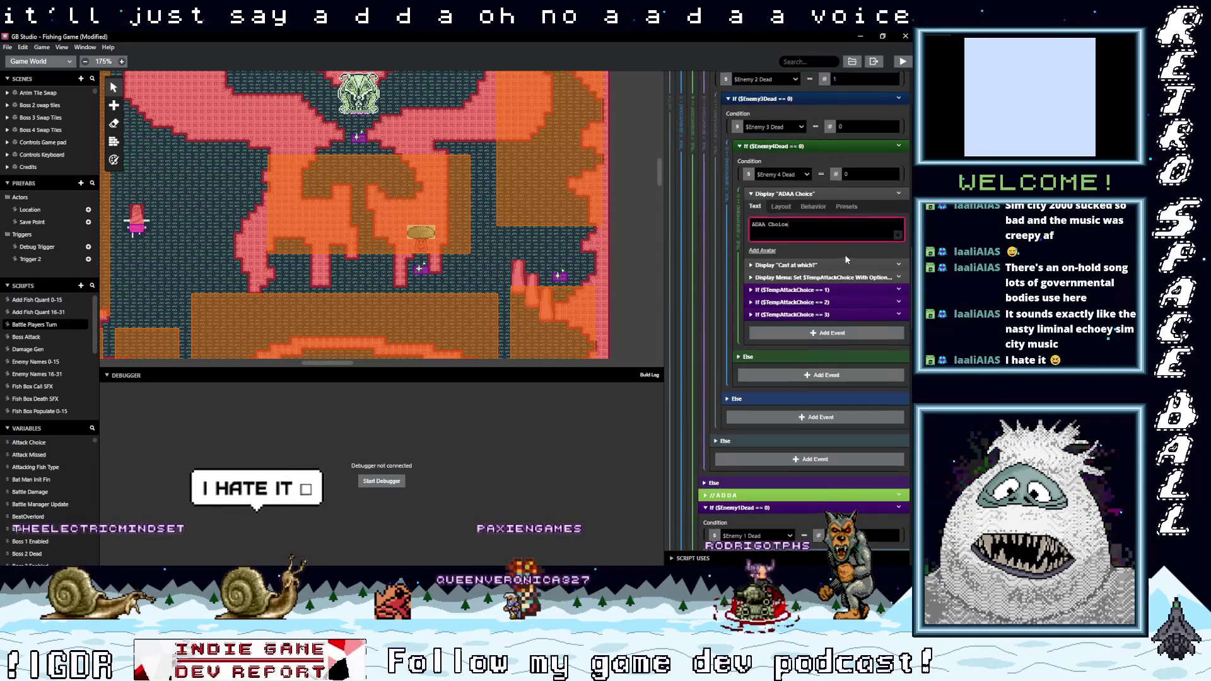
scroll(846, 255, "up", 3)
scroll(839, 287, "down", 2)
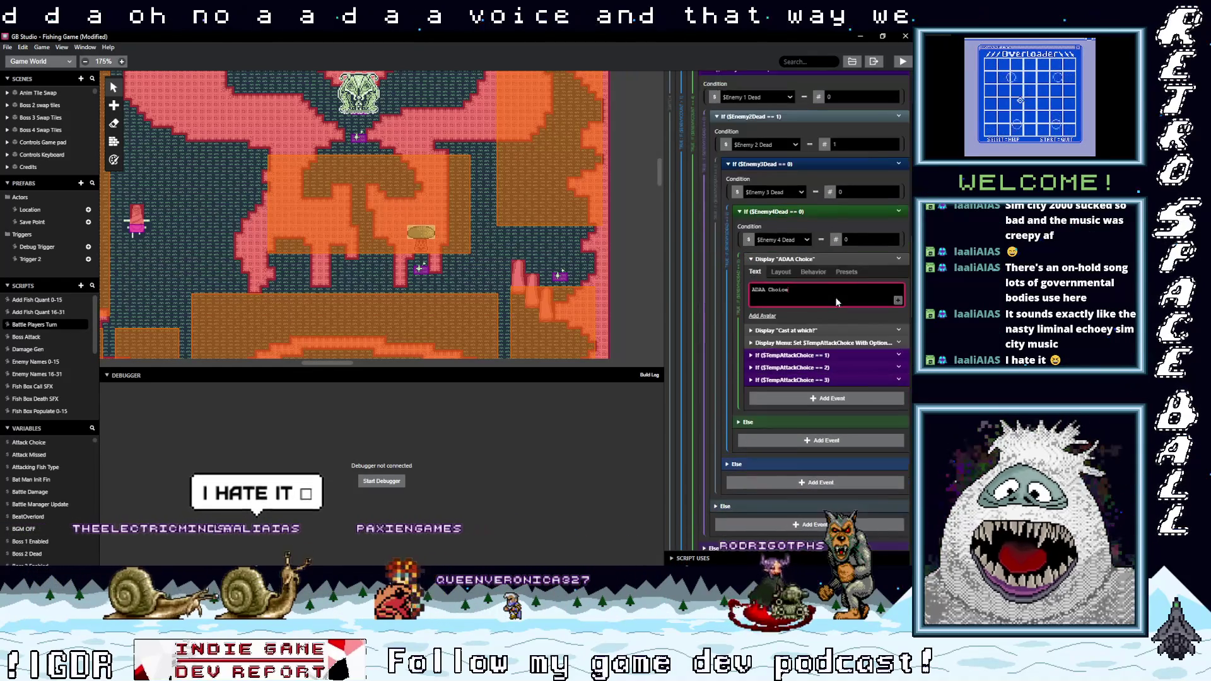
key("ctrl+s")
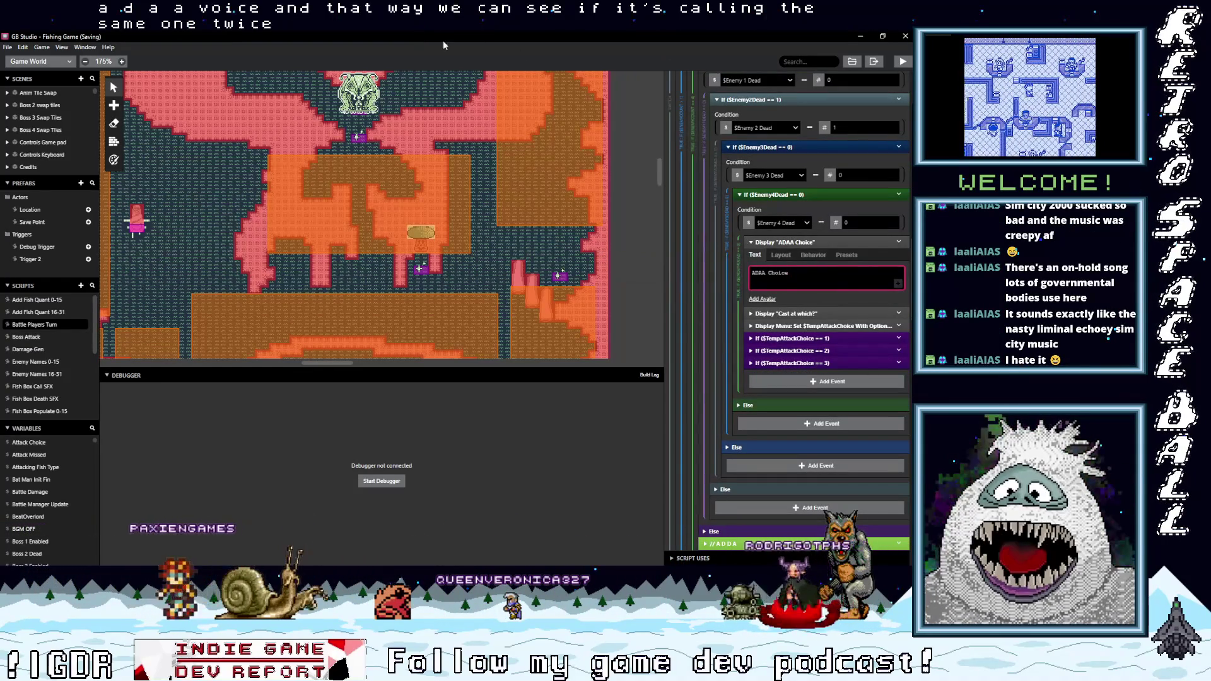
Scroll up to the '// for debug' block and delete its first leftover debug events.
scroll(815, 265, "up", 10)
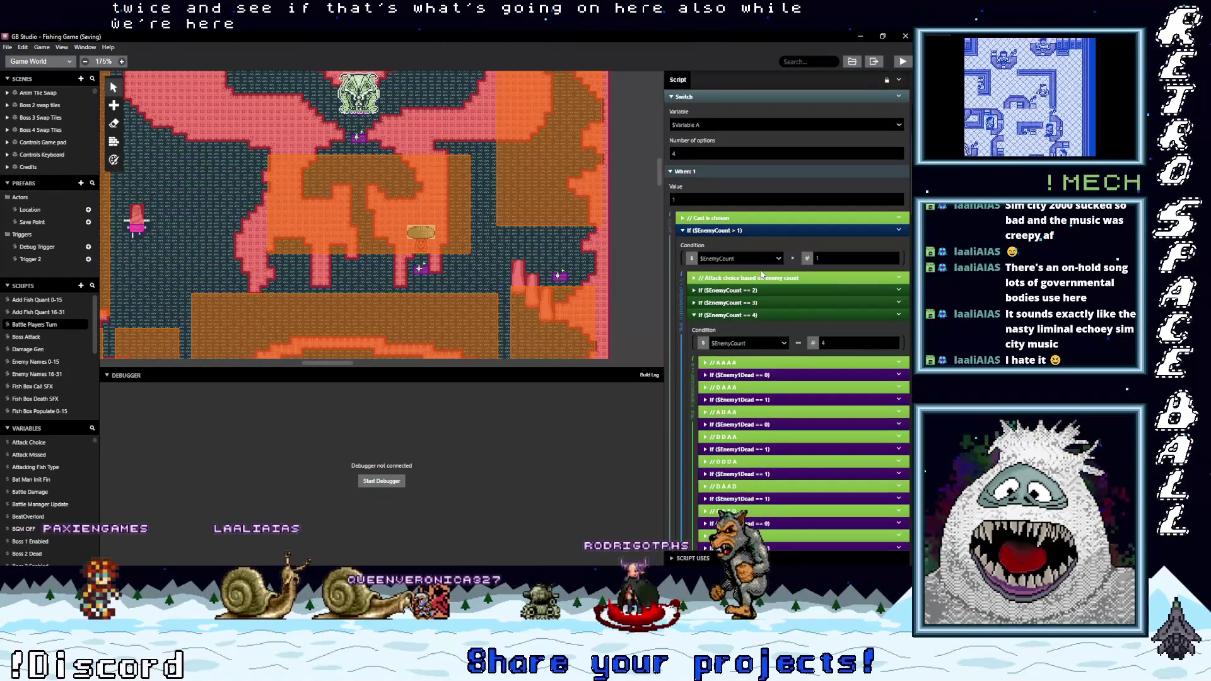
scroll(740, 256, "up", 5)
scroll(751, 271, "up", 2)
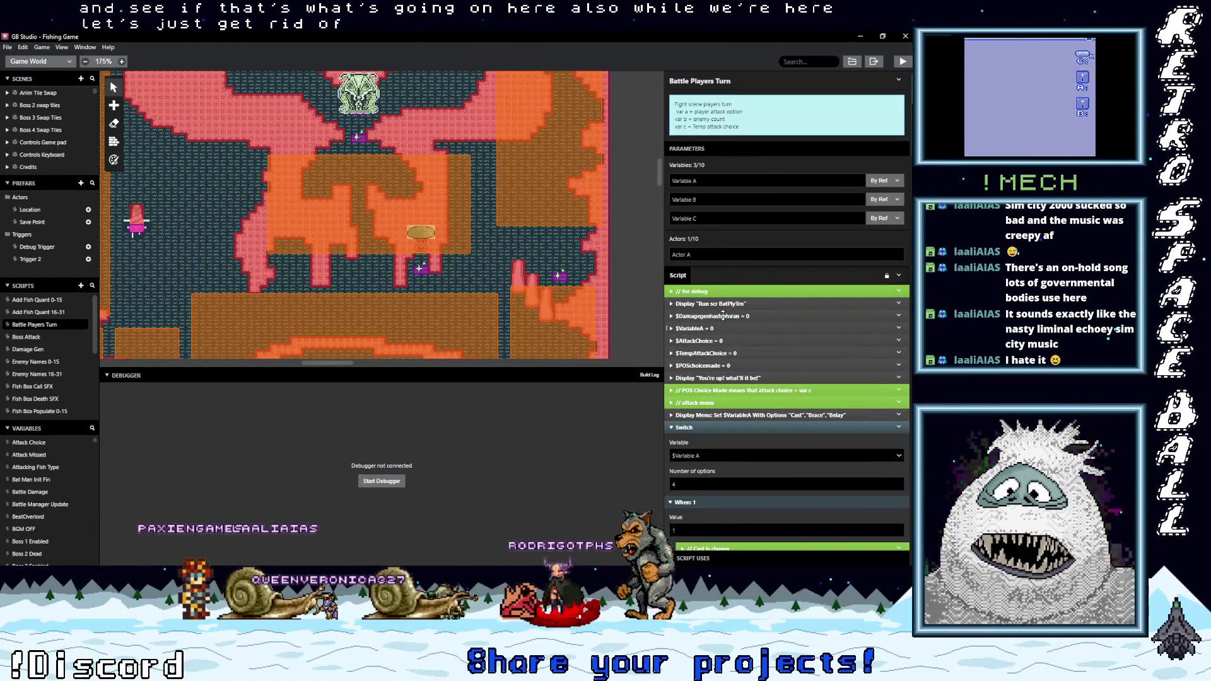
left_click(899, 292)
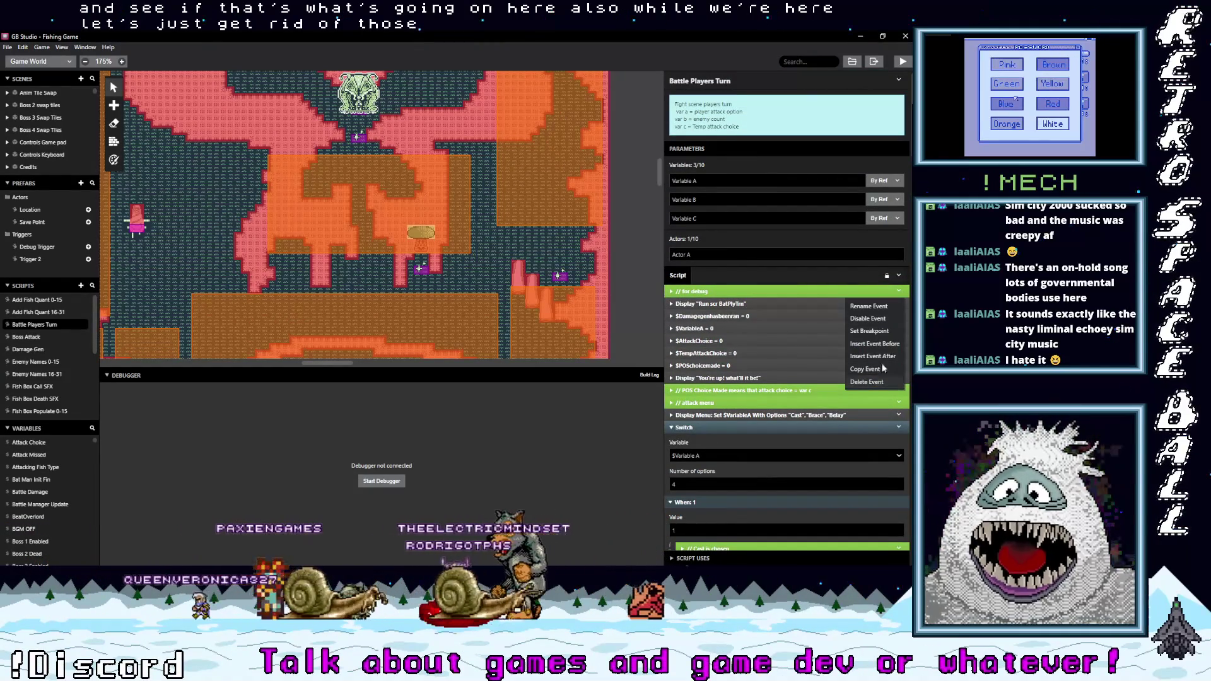
left_click(867, 382)
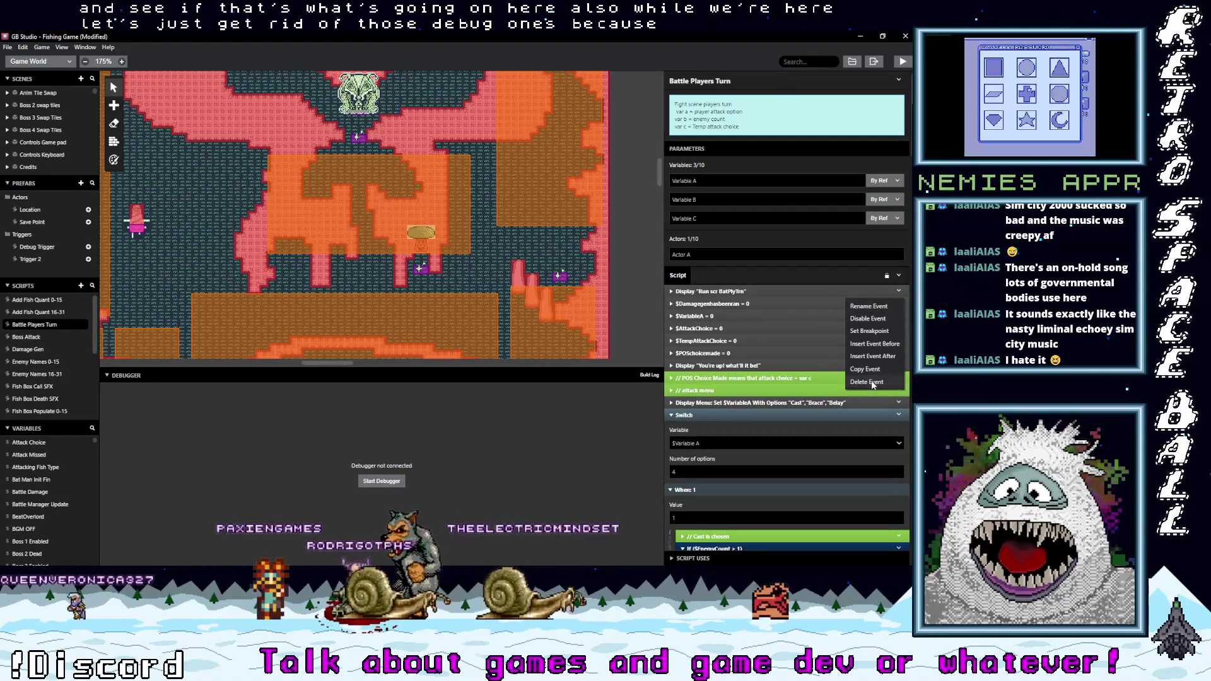
left_click(867, 382)
Delete the debug Display event and '// for debug' comment, leaving only the BattlePlayersTurn call.
scroll(788, 315, "down", 4)
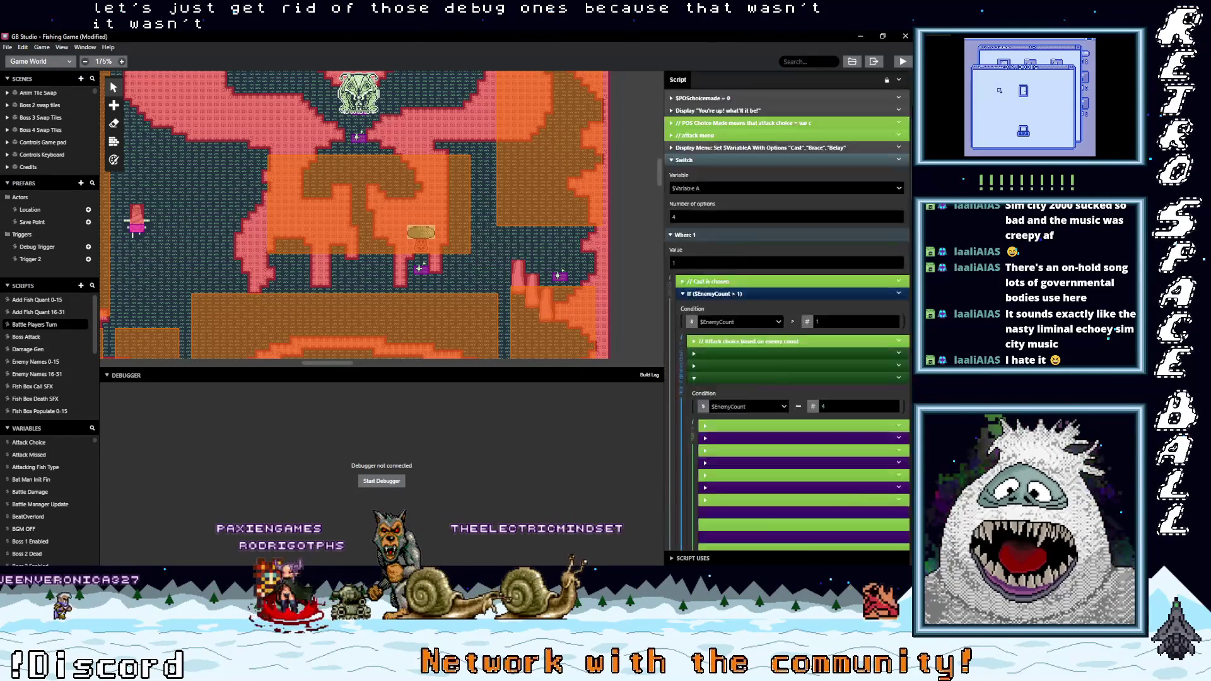
scroll(789, 316, "down", 10)
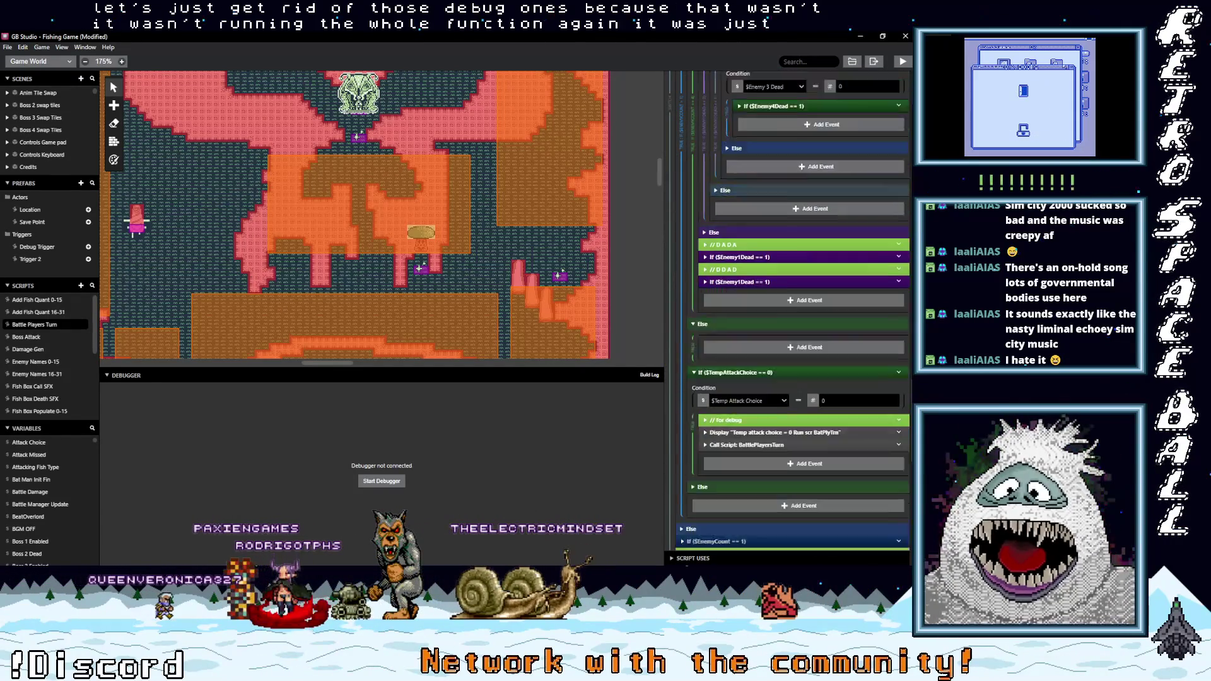
scroll(793, 309, "down", 5)
scroll(793, 309, "down", 3)
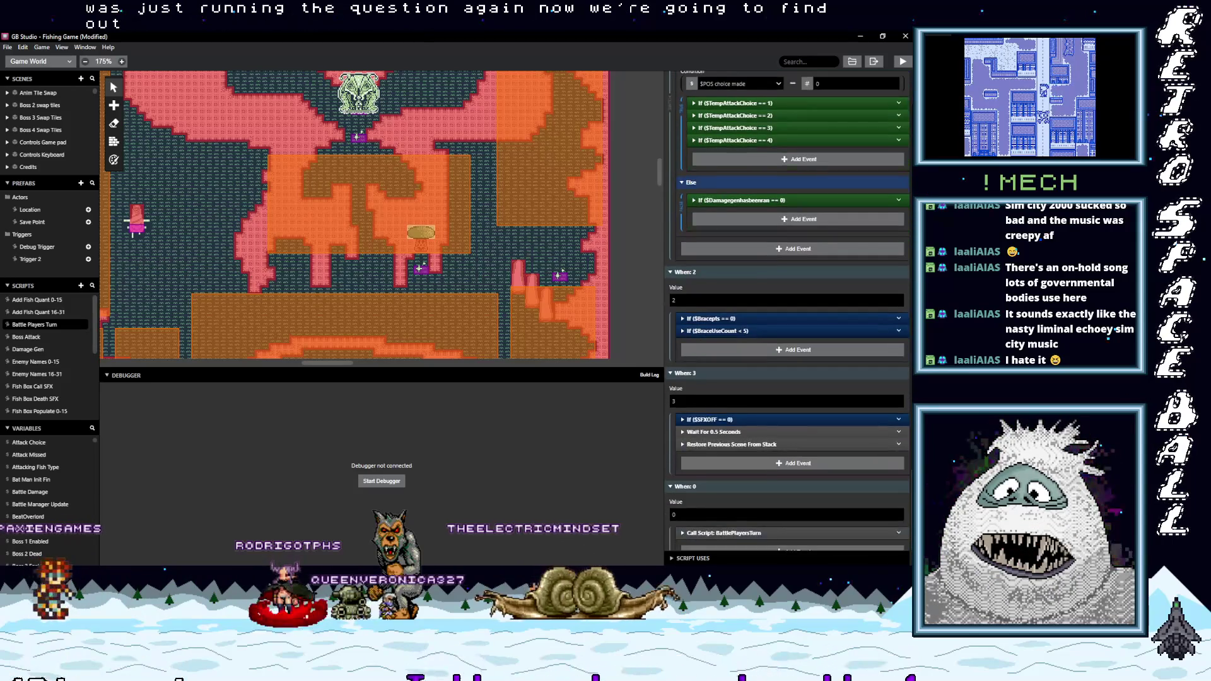
scroll(789, 315, "down", 1)
scroll(793, 310, "up", 6)
scroll(793, 309, "up", 1)
left_click(899, 260)
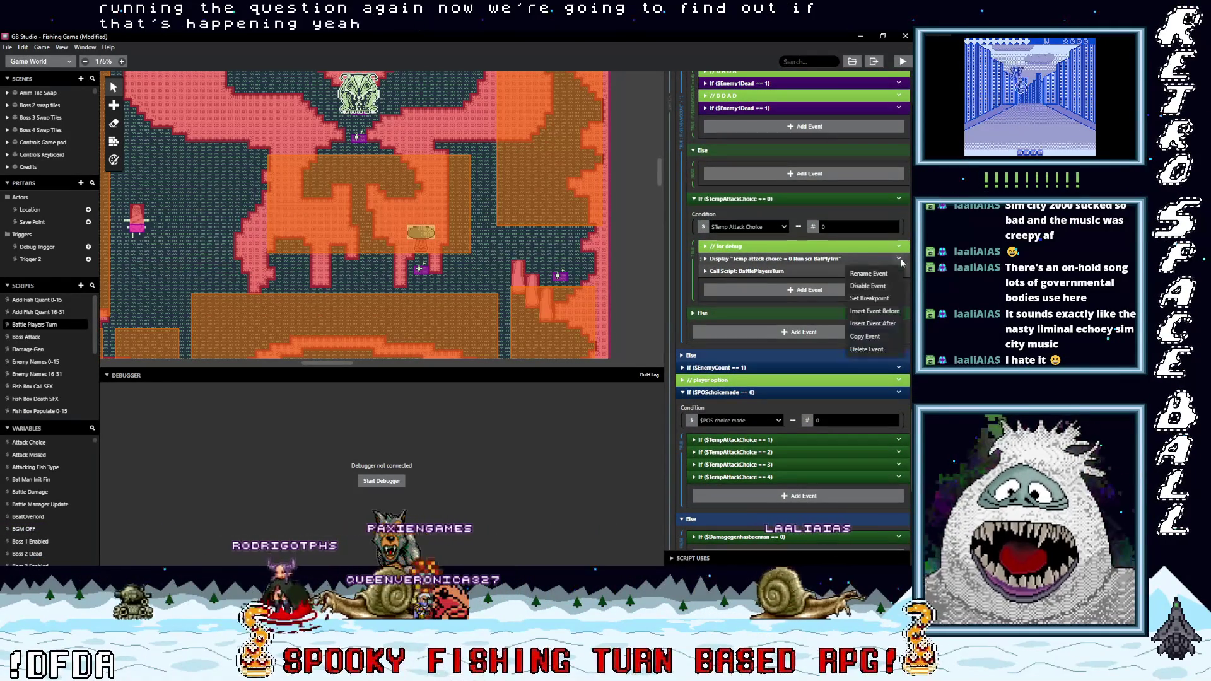
left_click(877, 351)
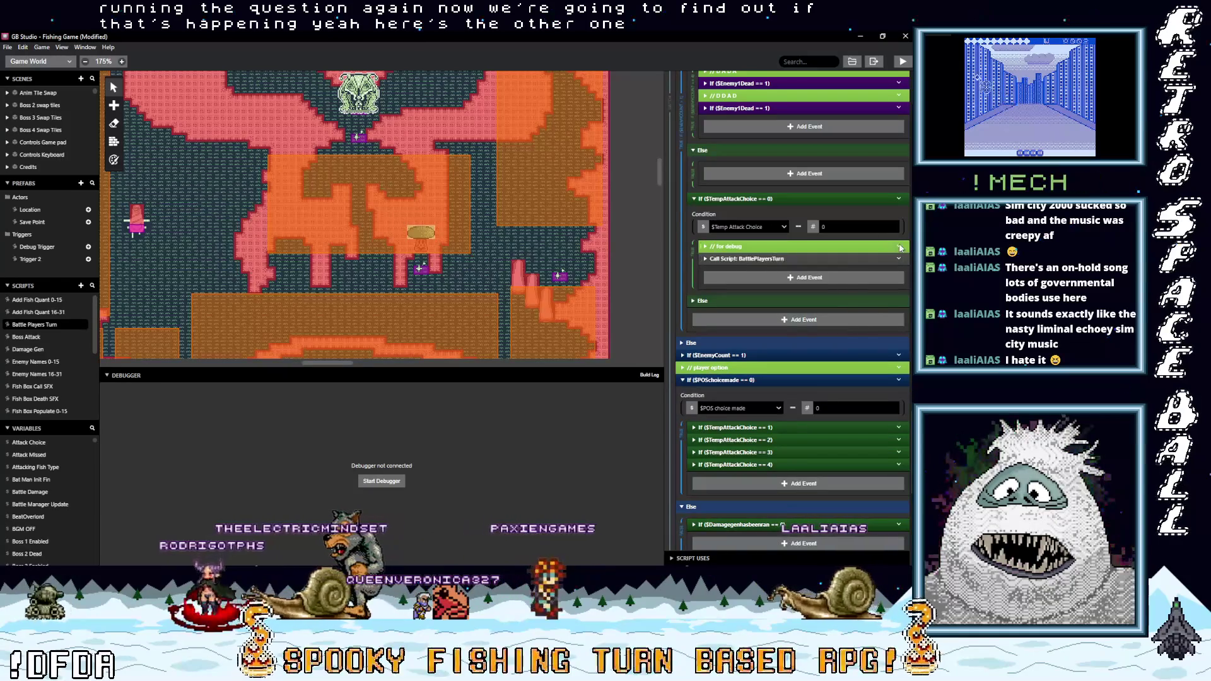
left_click(901, 247)
left_click(867, 337)
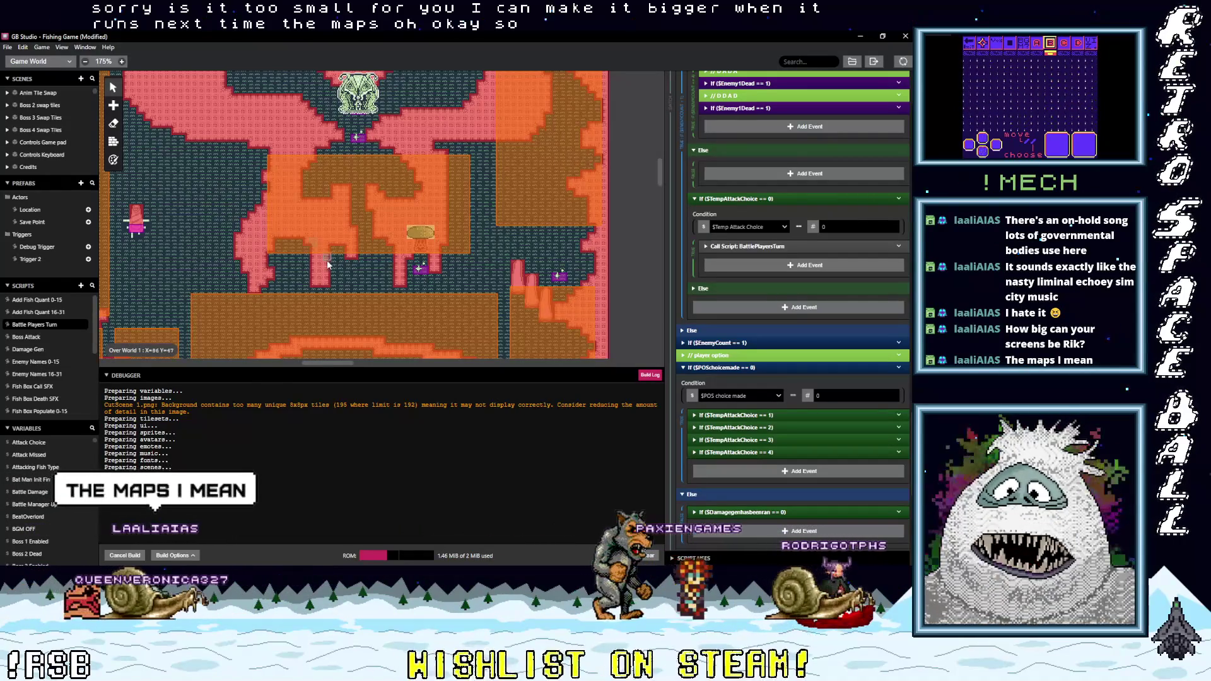
Zoom the world view out to 75%, enlarge the map area, and select the Over World 1 scene.
scroll(327, 260, "down", 2)
scroll(303, 375, "down", 2)
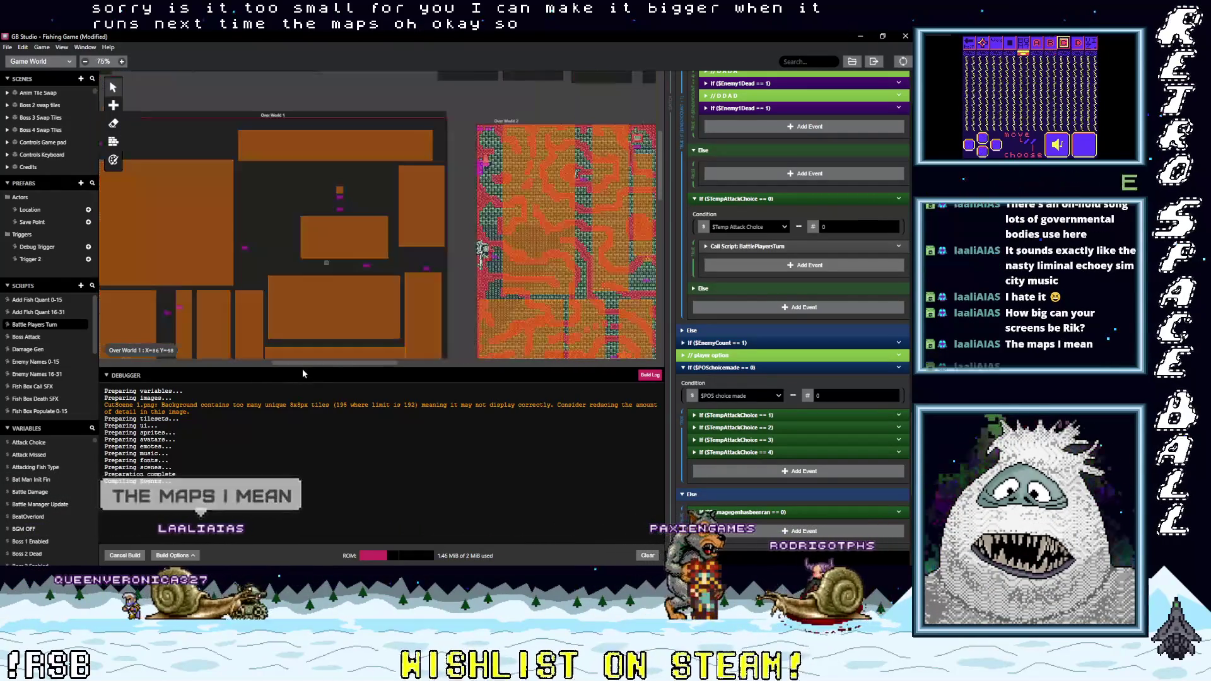
left_click_drag(303, 371, 296, 509)
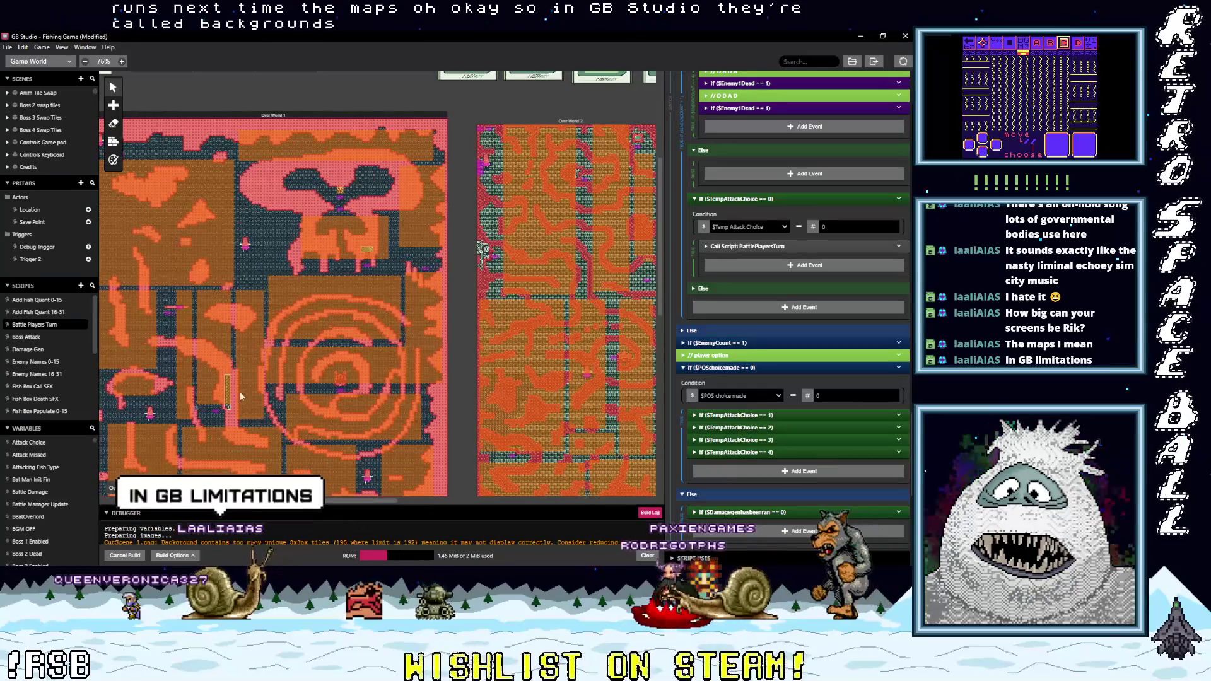
scroll(234, 398, "left", 3)
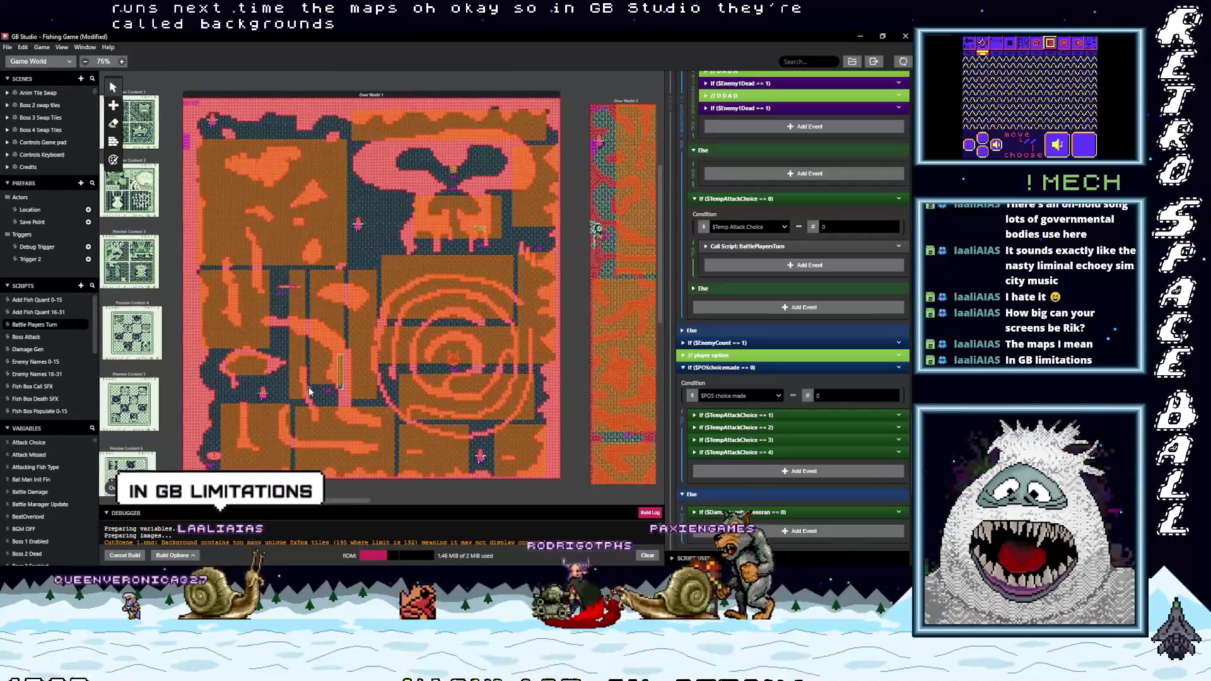
scroll(309, 391, "left", 3)
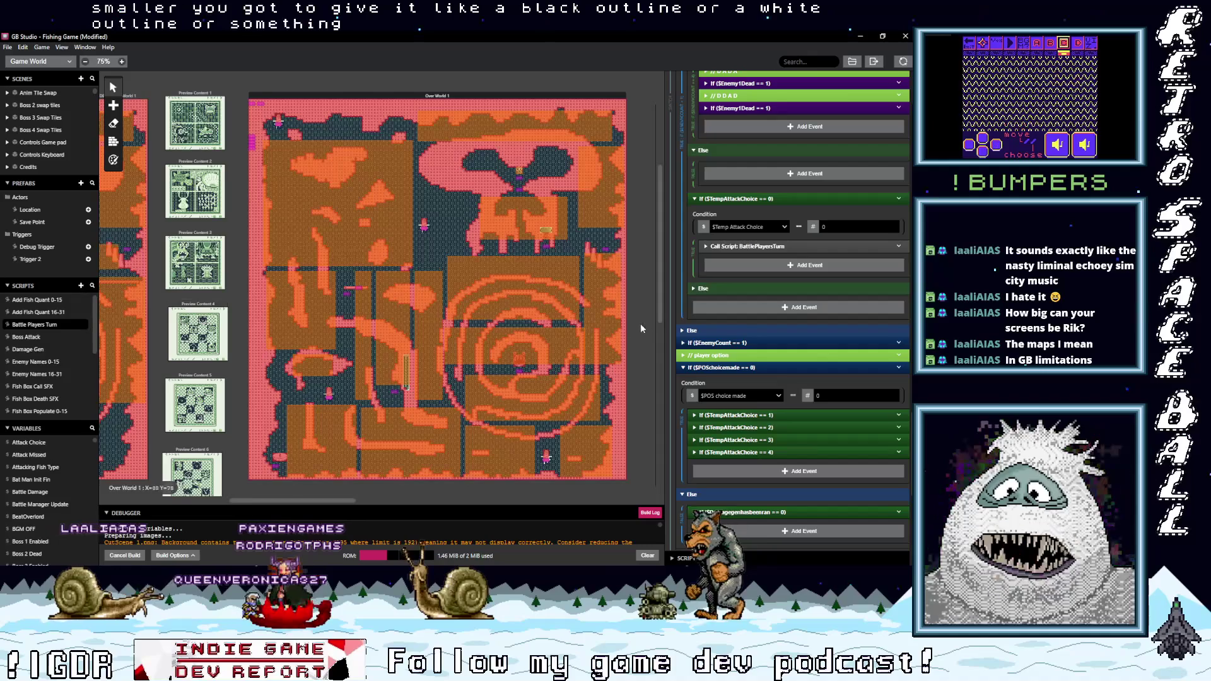
scroll(627, 326, "right", 1)
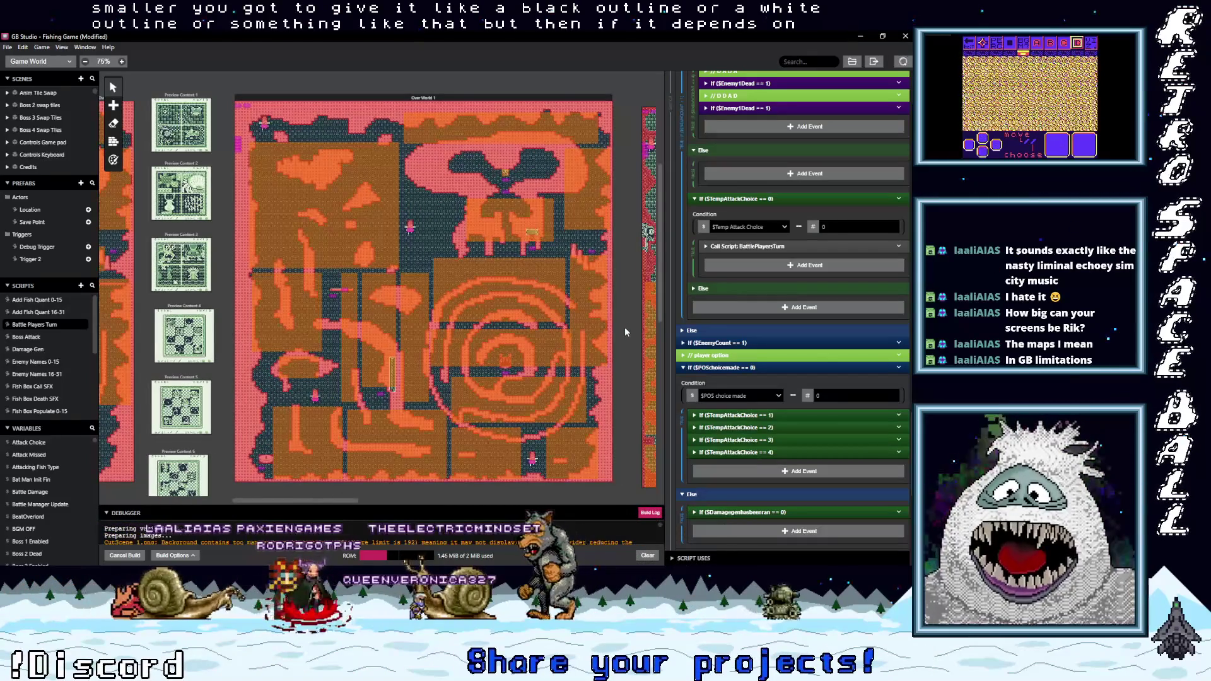
left_click(437, 99)
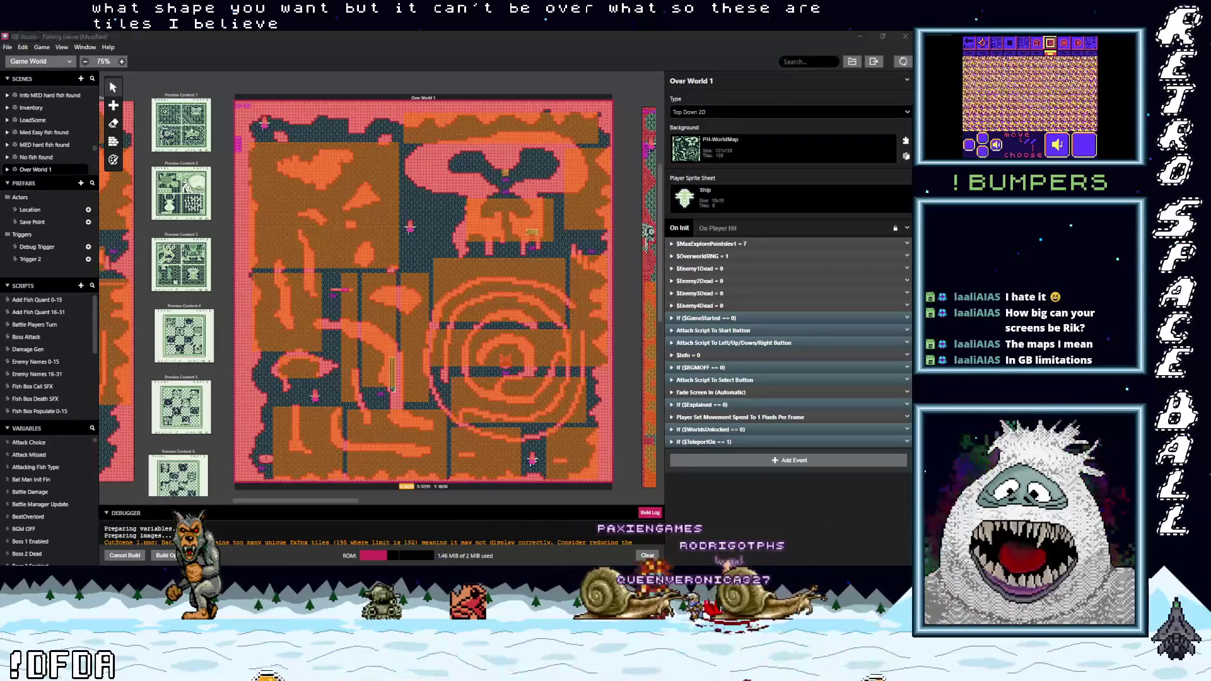
key("alt+Tab")
In Aseprite's Open File dialog, browse from the Pyrotoad folder to the FishingGame folder.
left_click(25, 60)
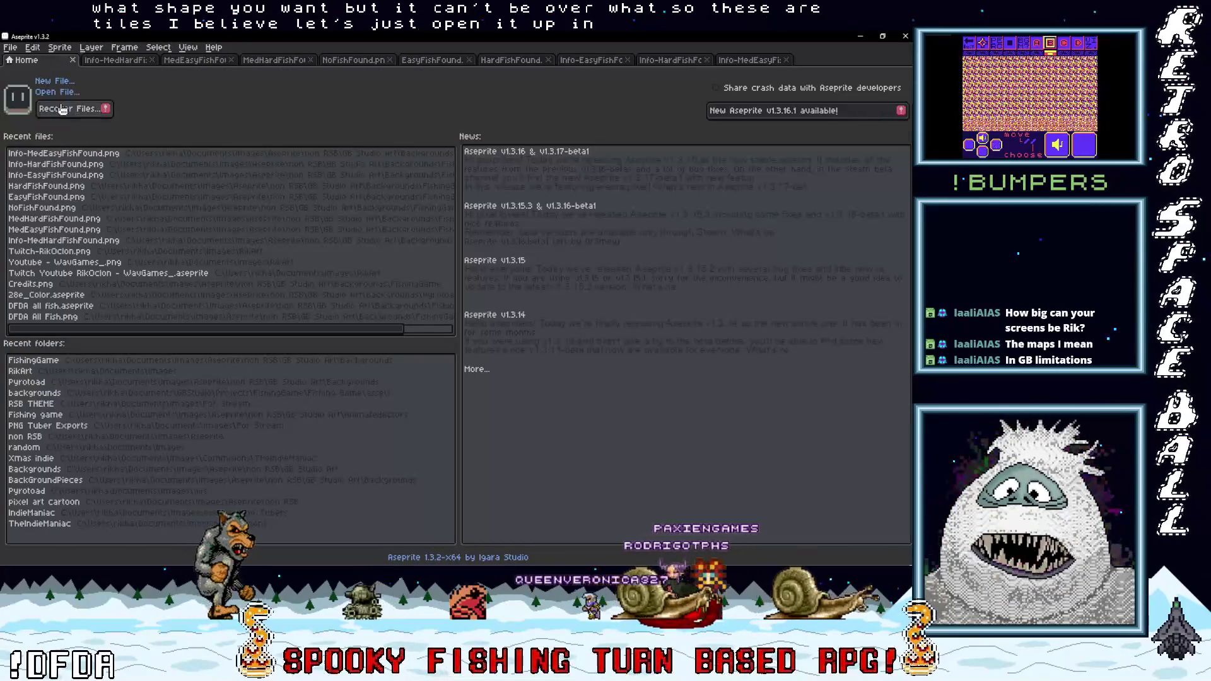
left_click(45, 91)
left_click(378, 103)
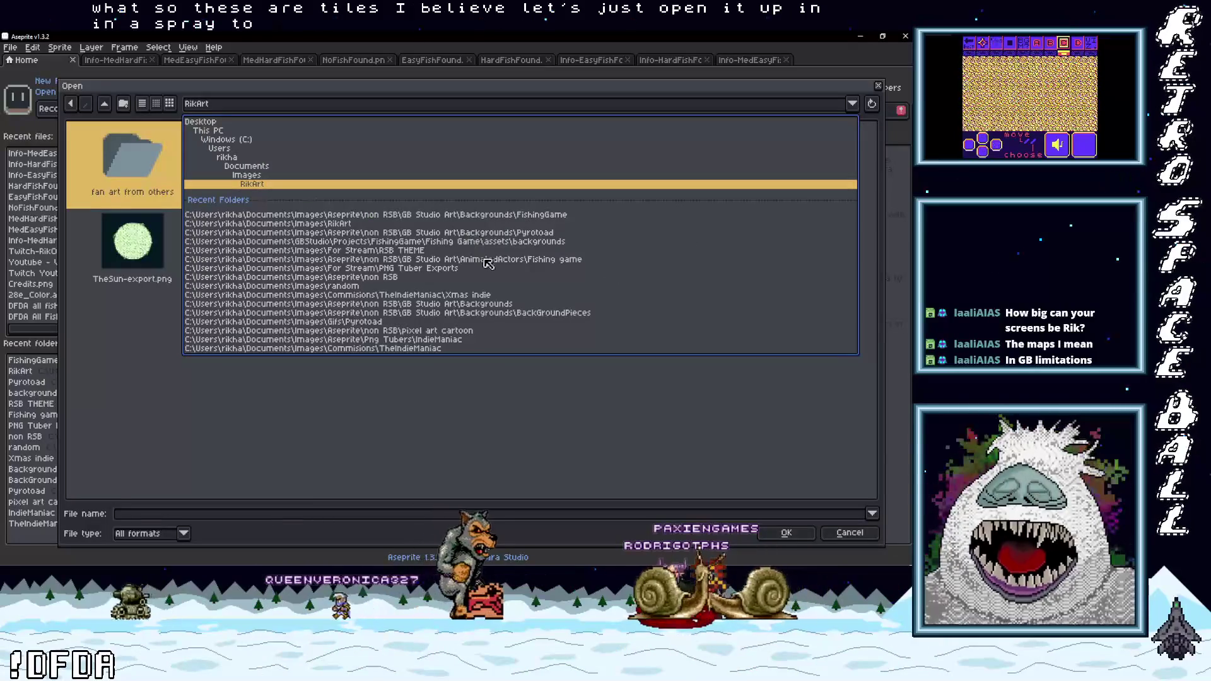
left_click(489, 234)
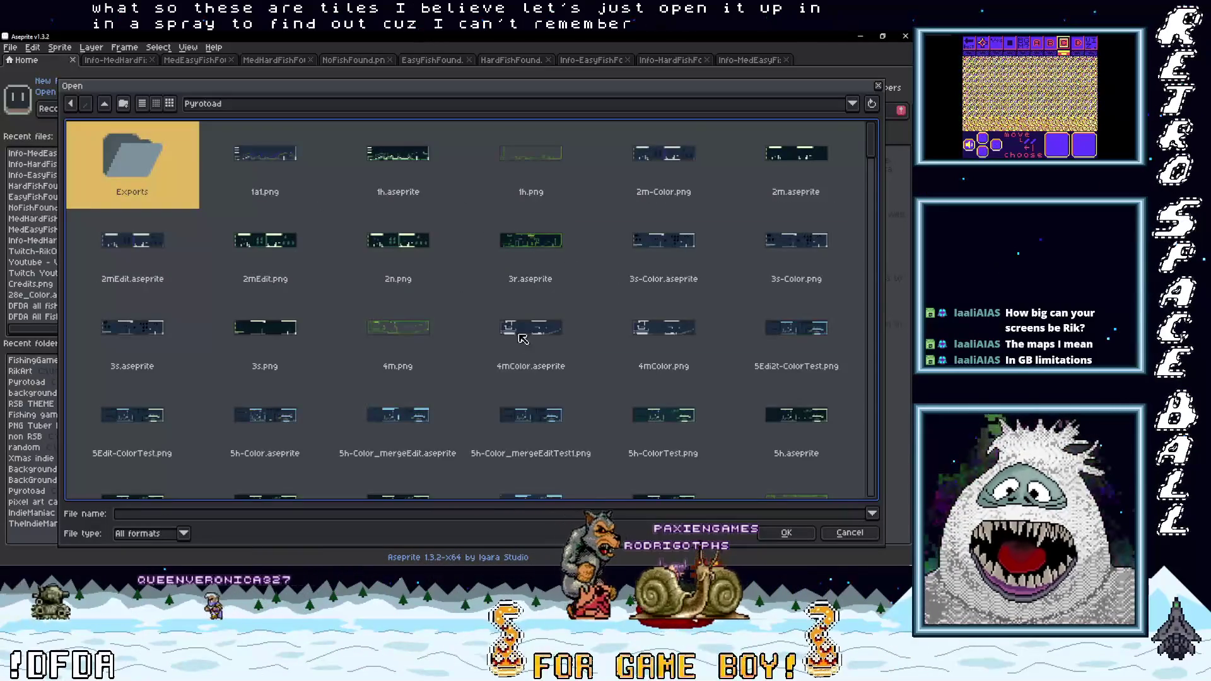
scroll(513, 347, "down", 5)
scroll(513, 347, "up", 3)
left_click(489, 104)
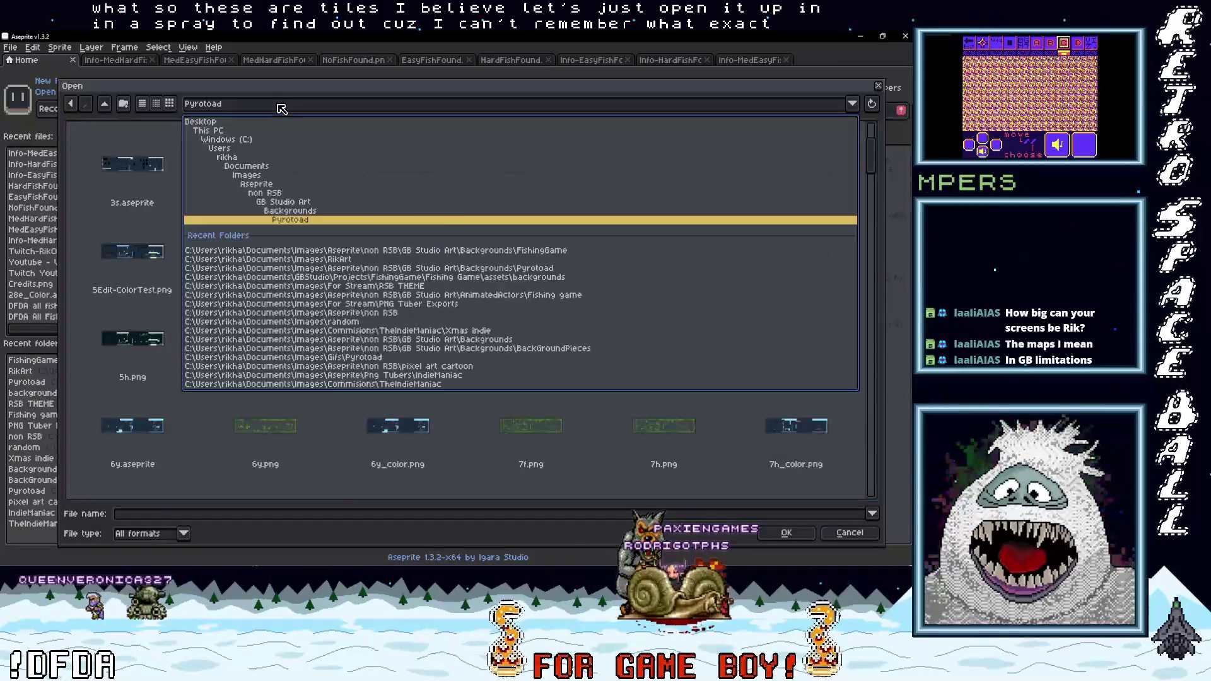
left_click(487, 252)
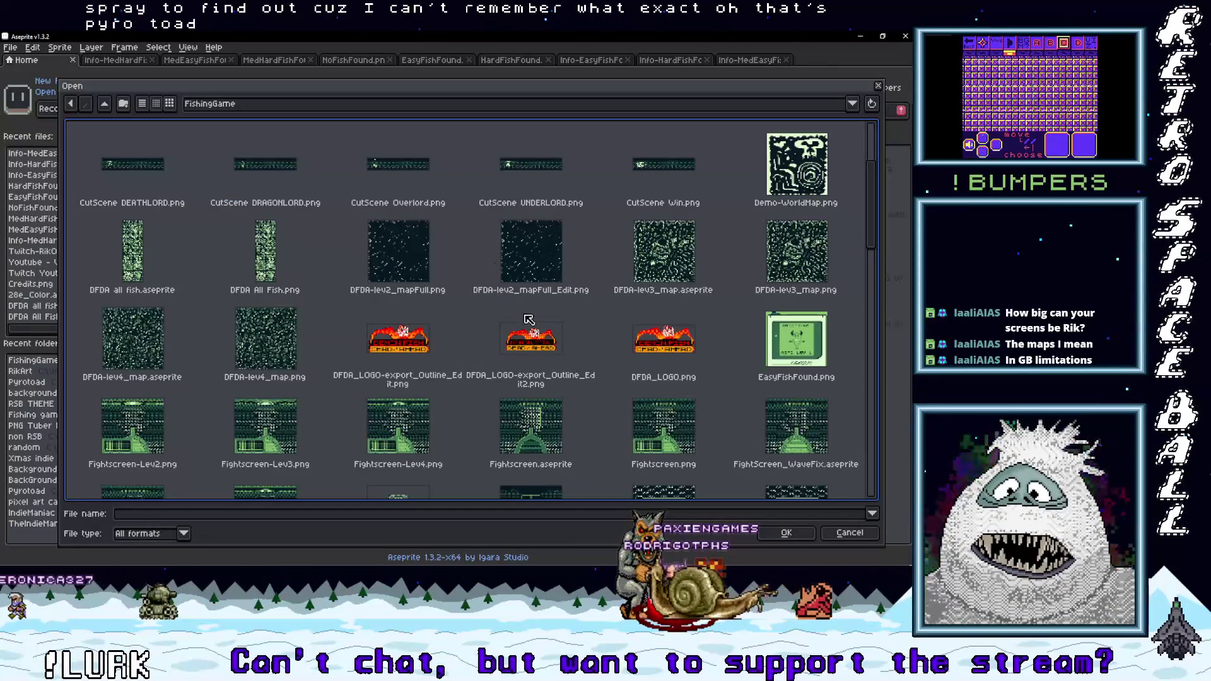
Open DFDA-lev2_mapFull_Edit.png and bring up its Sprite > Canvas Size settings.
double_click(543, 252)
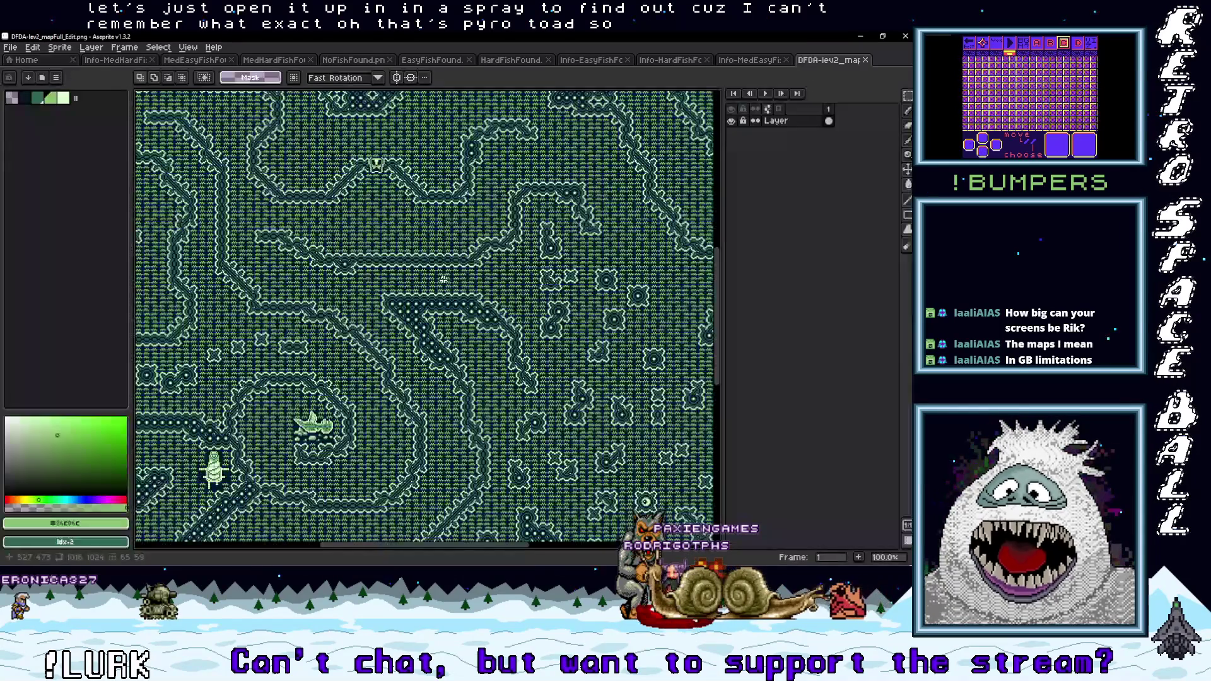
scroll(336, 234, "down", 1)
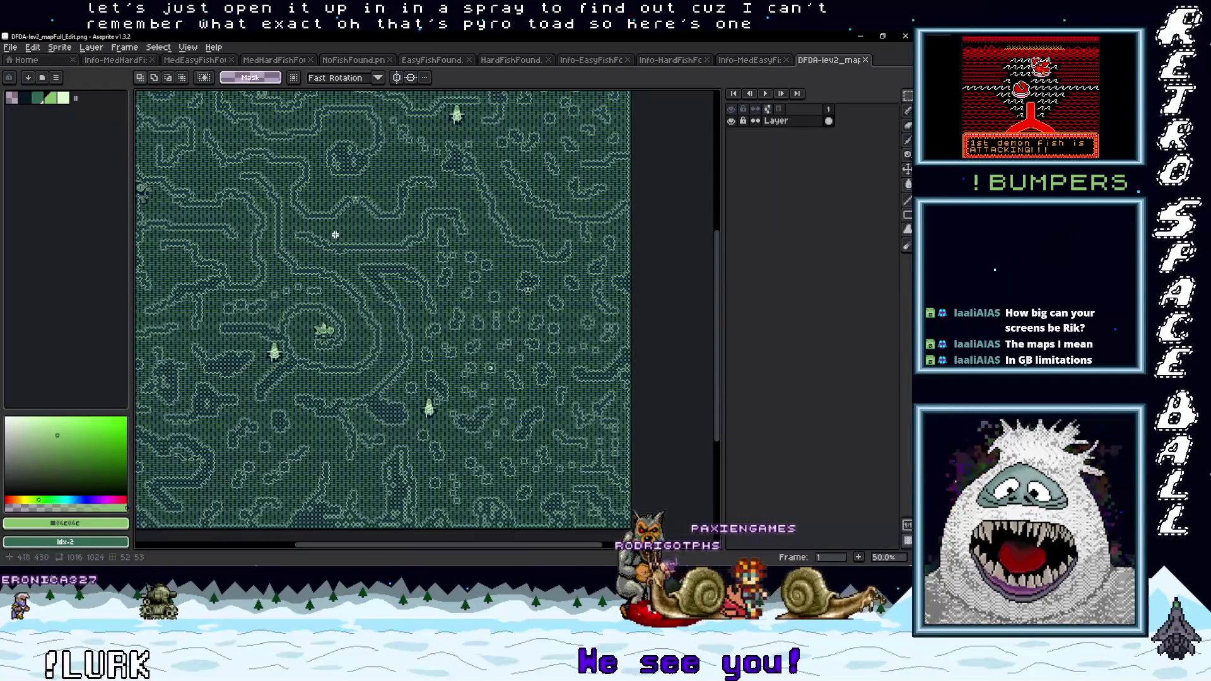
left_click(60, 47)
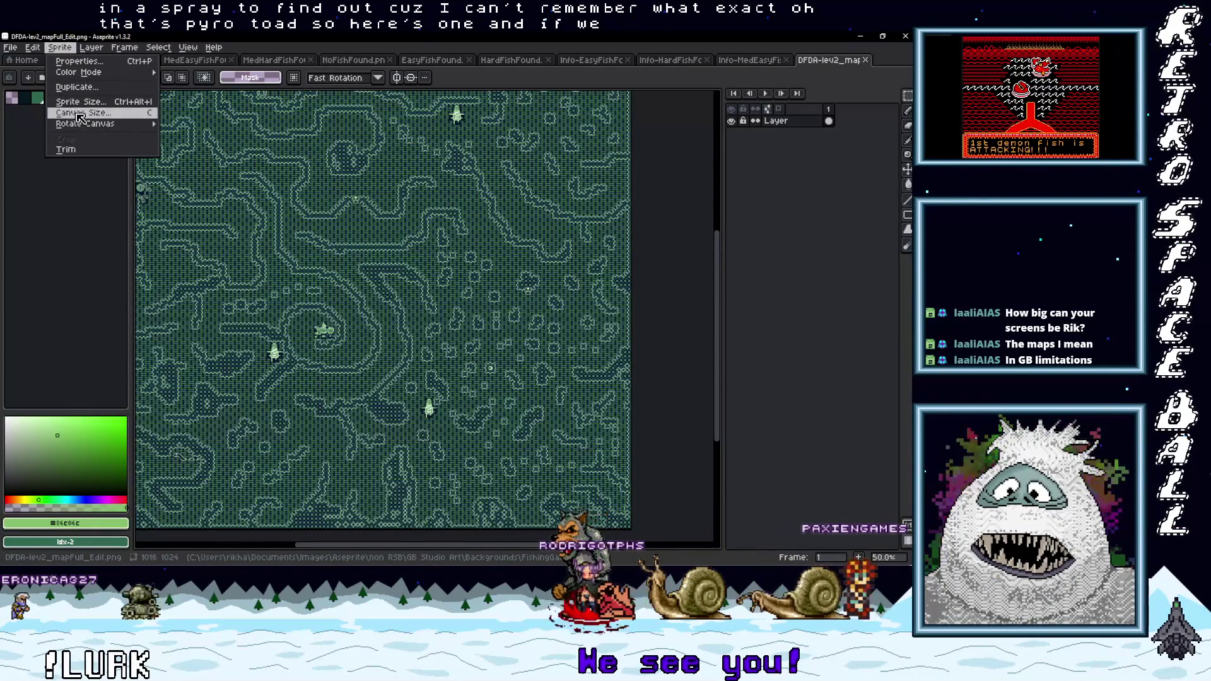
left_click(79, 112)
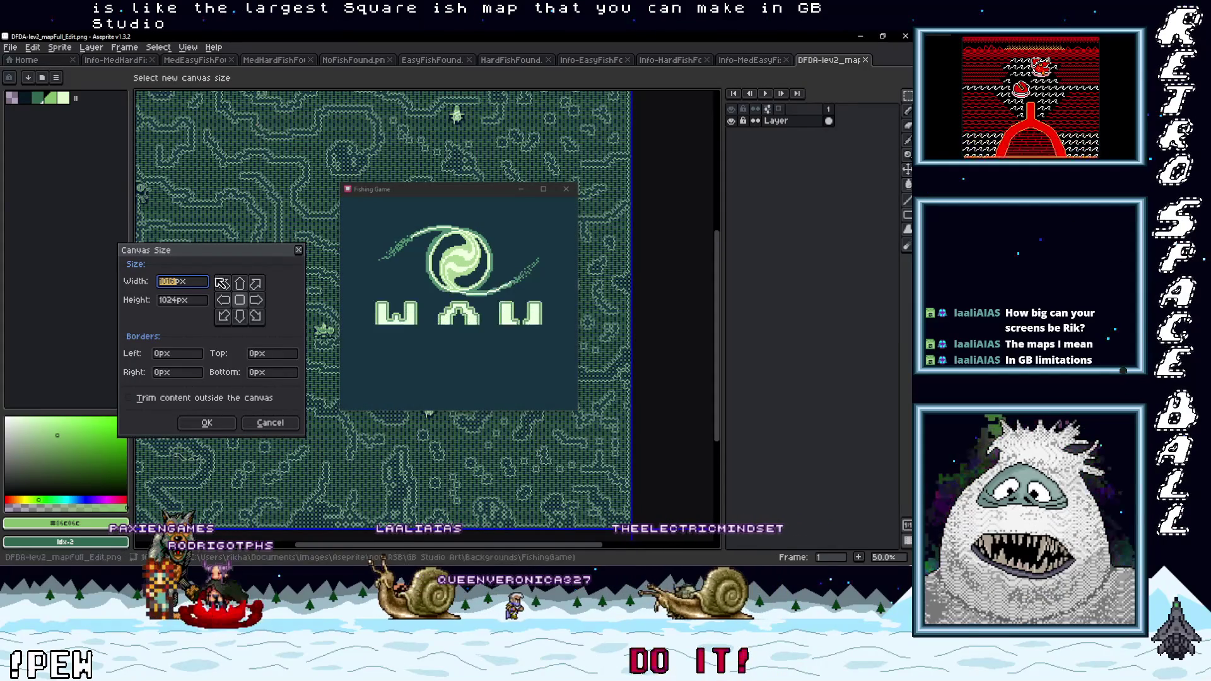
Read the map's 1016 px width and 1024 px height in Canvas Size, then open the Start menu.
left_click_drag(197, 259, 217, 241)
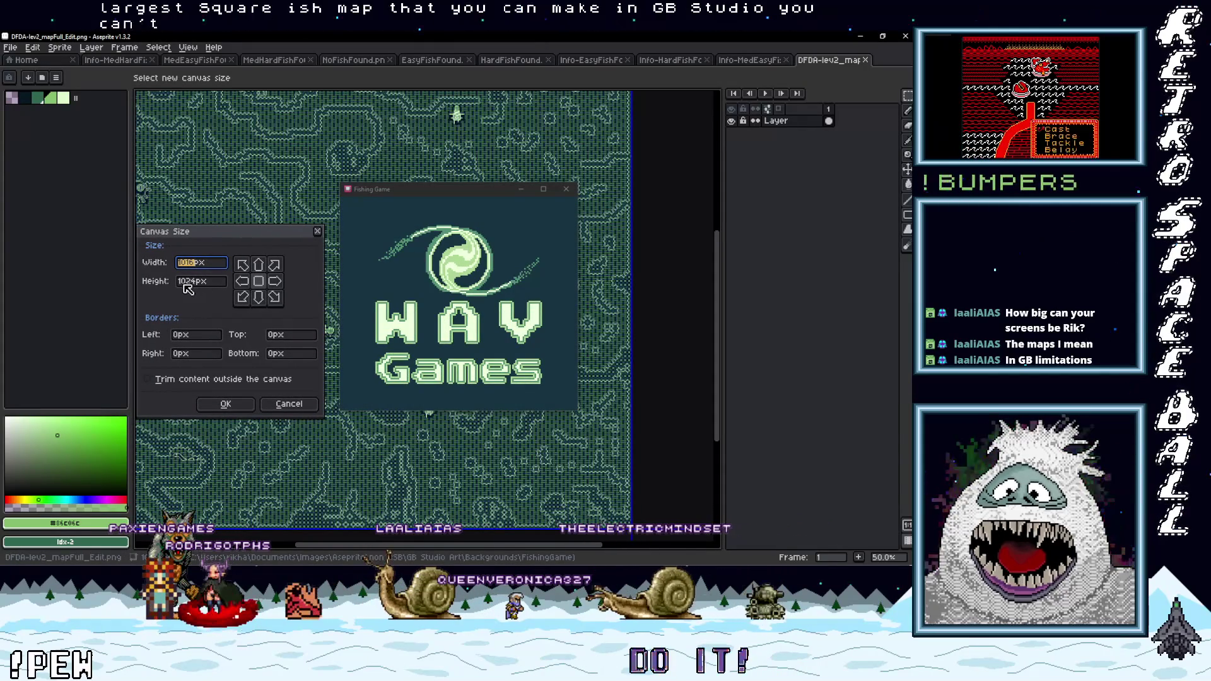
left_click(194, 288)
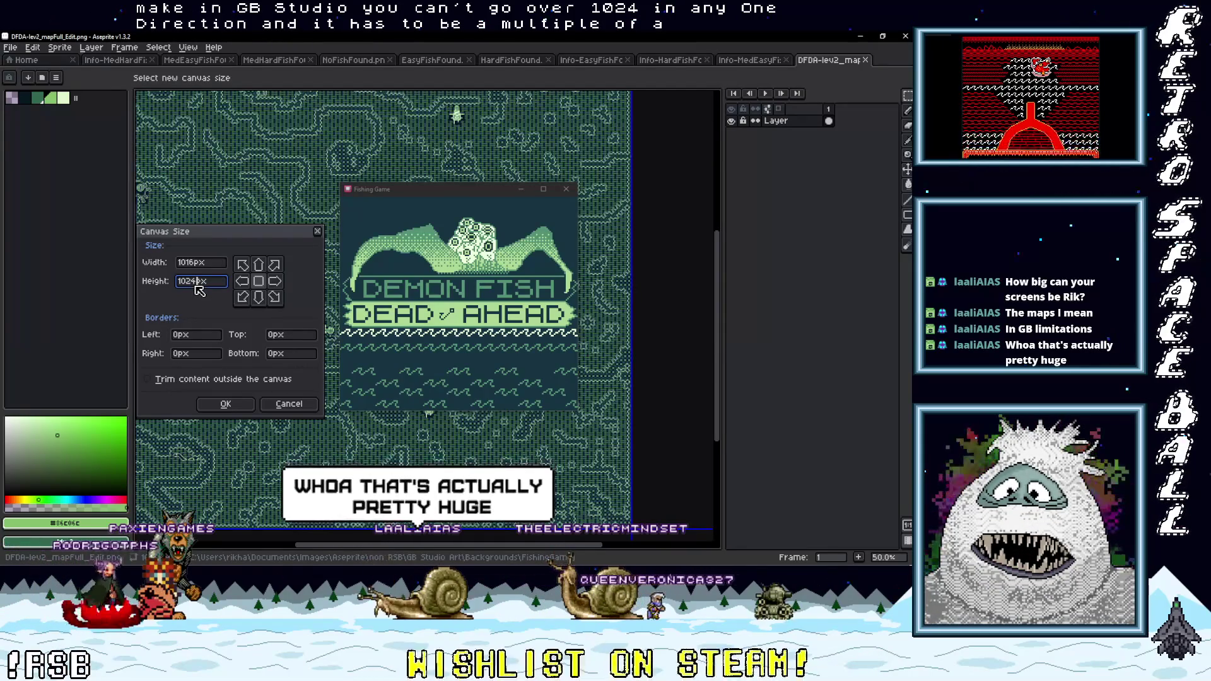
left_click(179, 263)
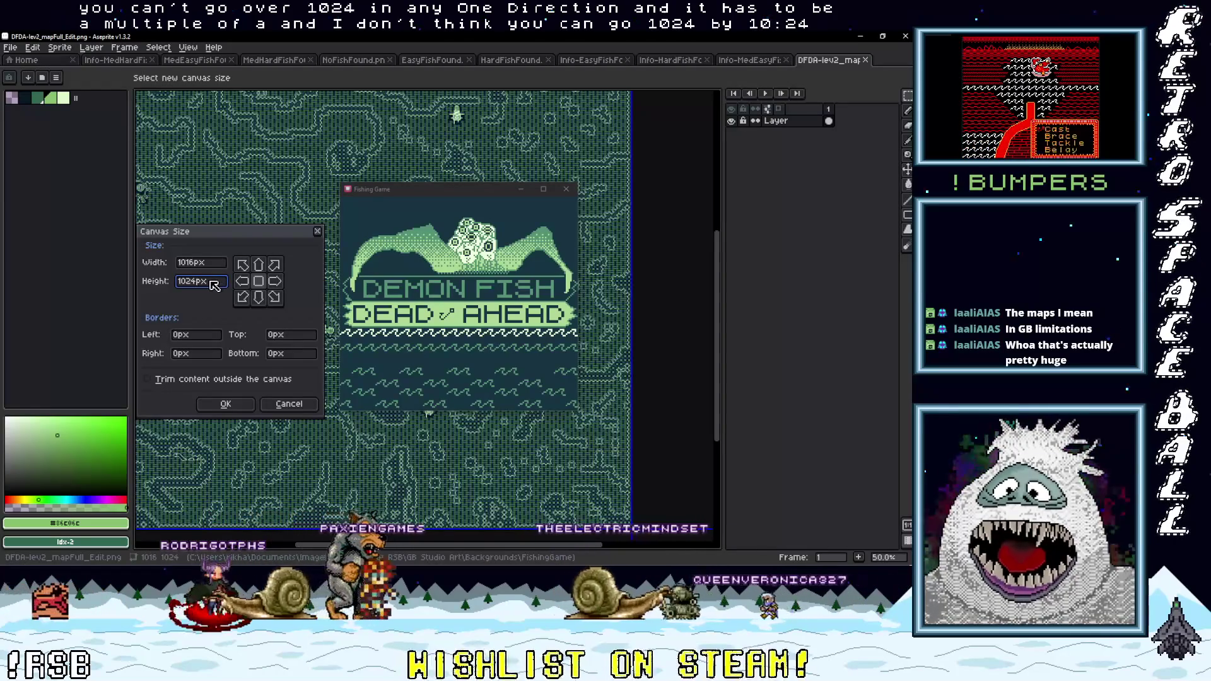
left_click(211, 281)
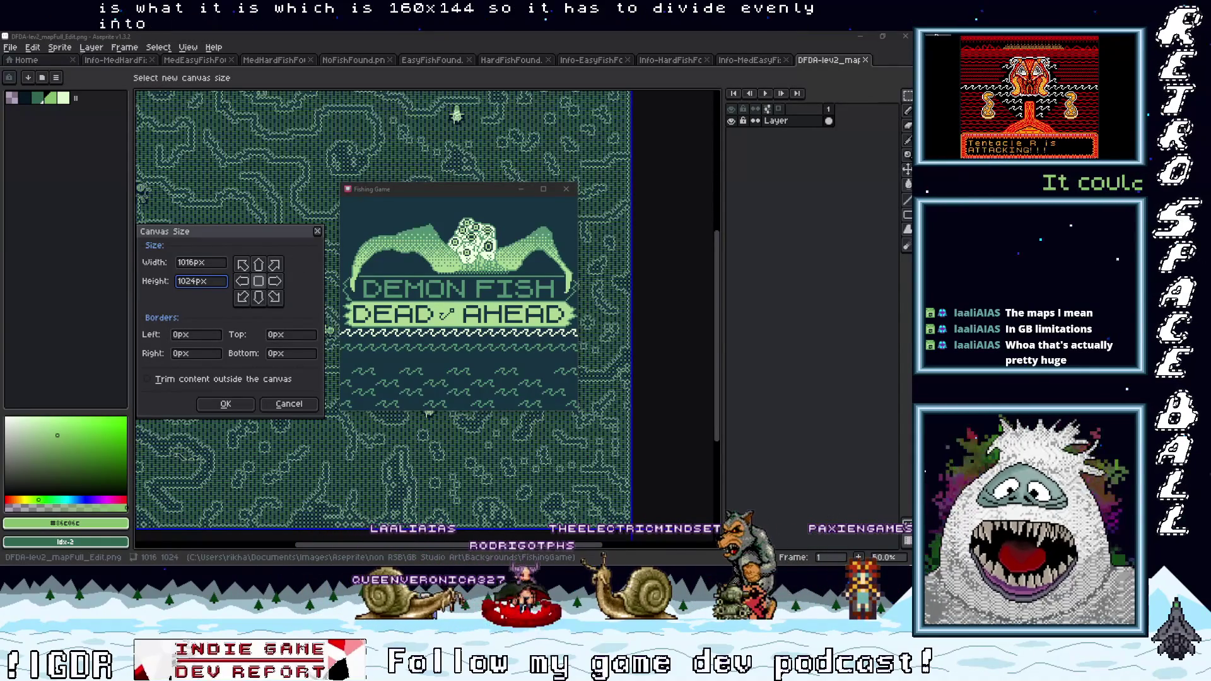
key("super")
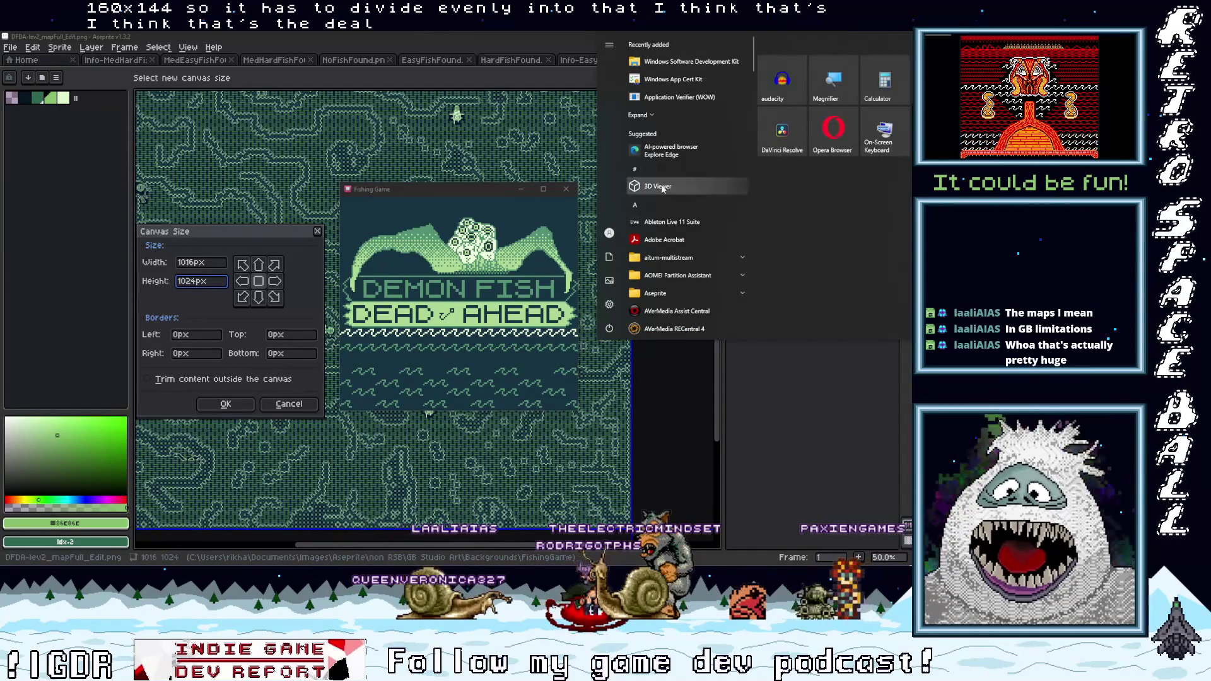
Calculate 1016 ÷ 160 in Windows Calculator.
key("Escape")
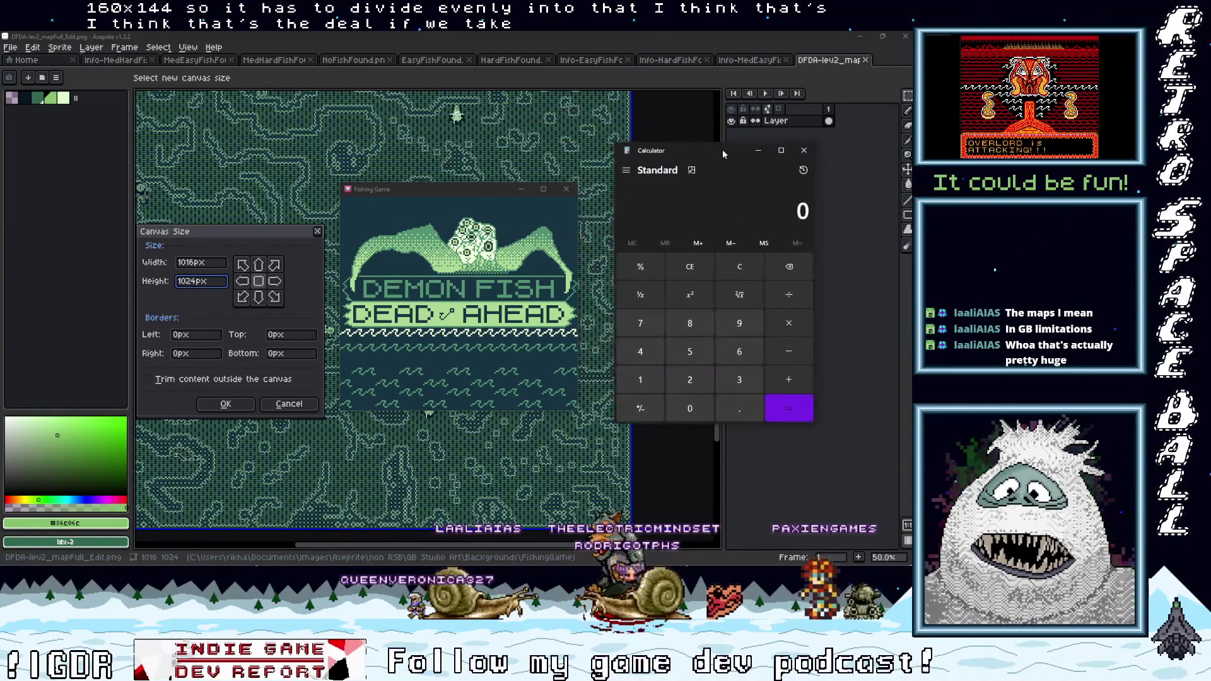
left_click(640, 383)
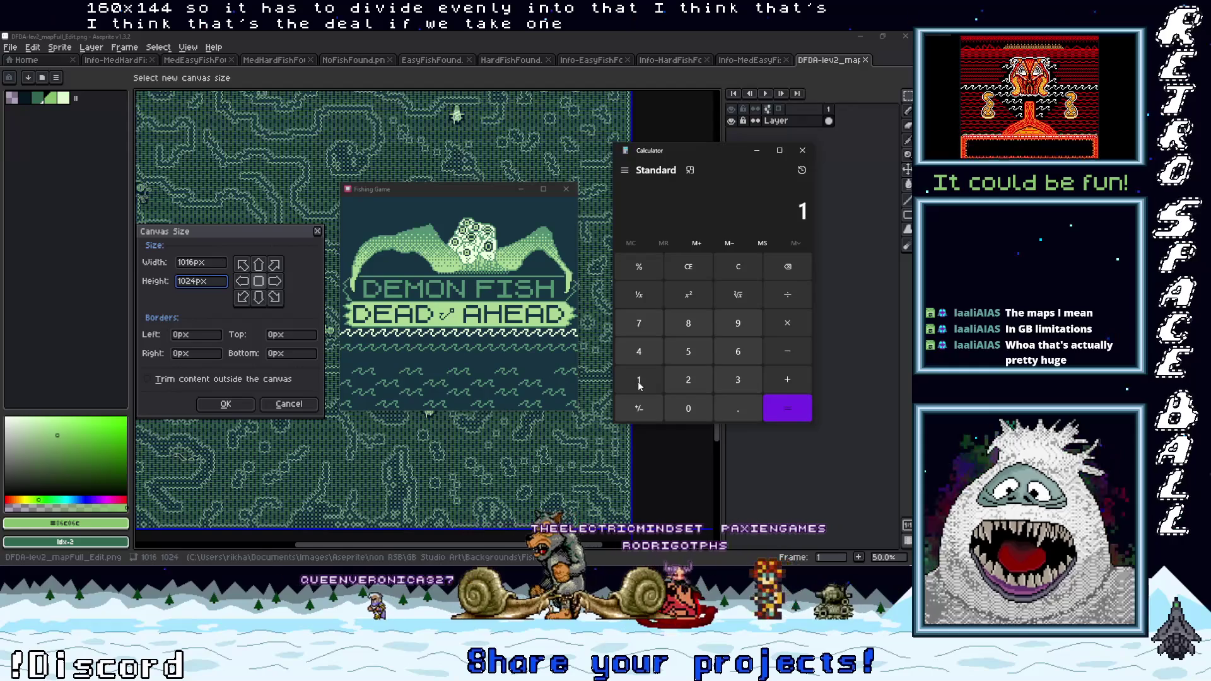
left_click(751, 356)
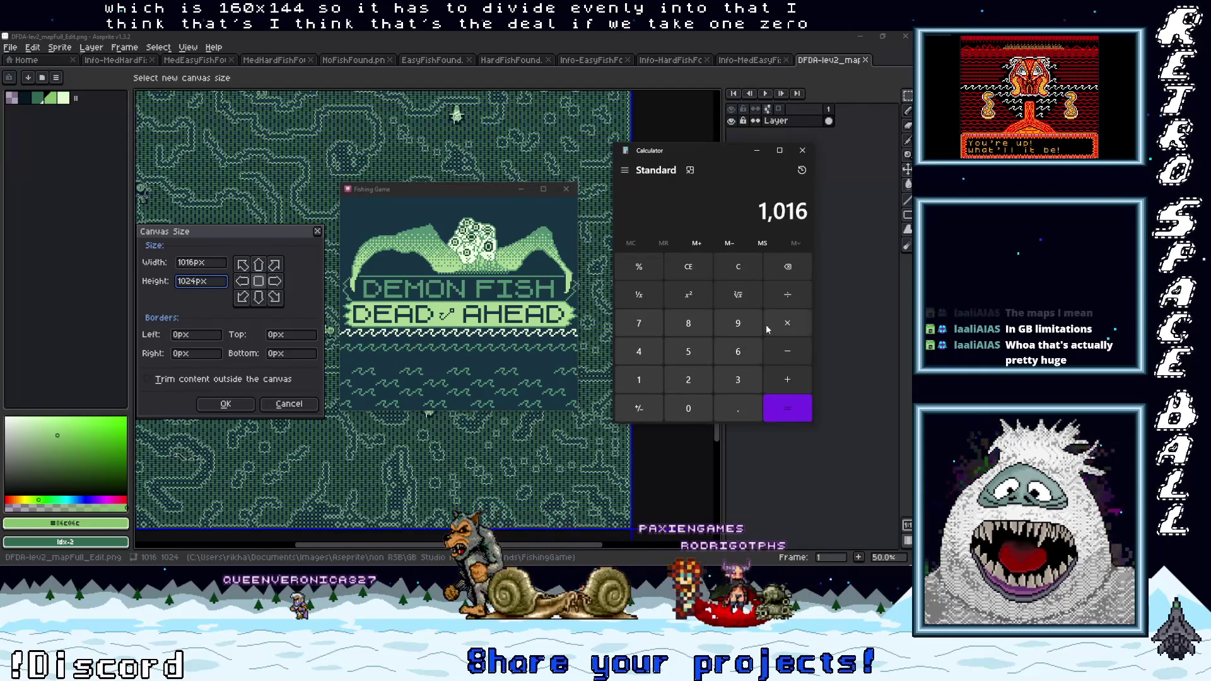
left_click(792, 294)
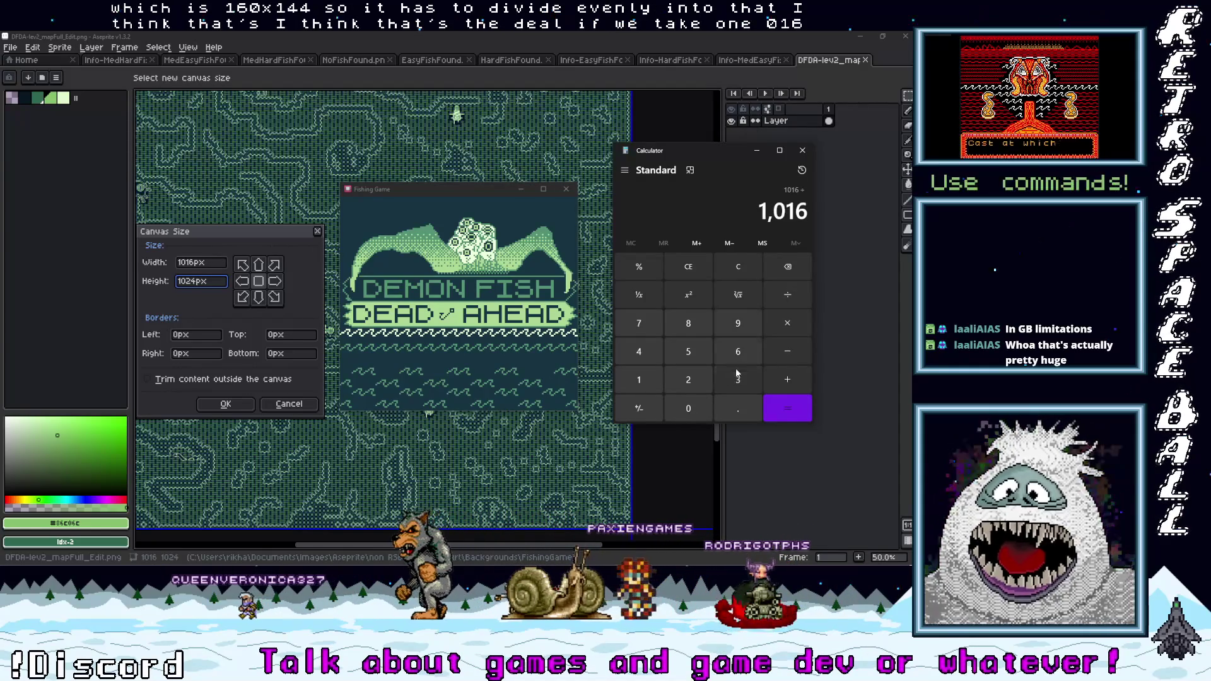
left_click(738, 352)
left_click(688, 408)
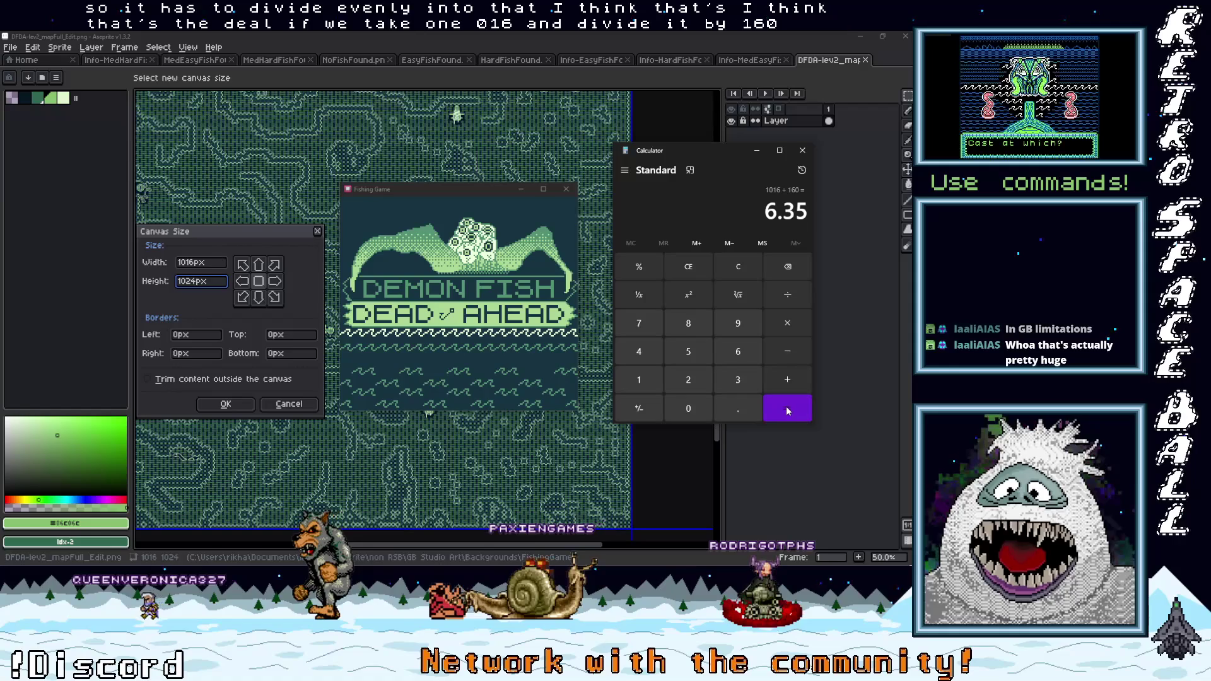
Calculate 1024 ÷ 144, which gives 7.111…, then close Calculator.
left_click(743, 266)
left_click(640, 379)
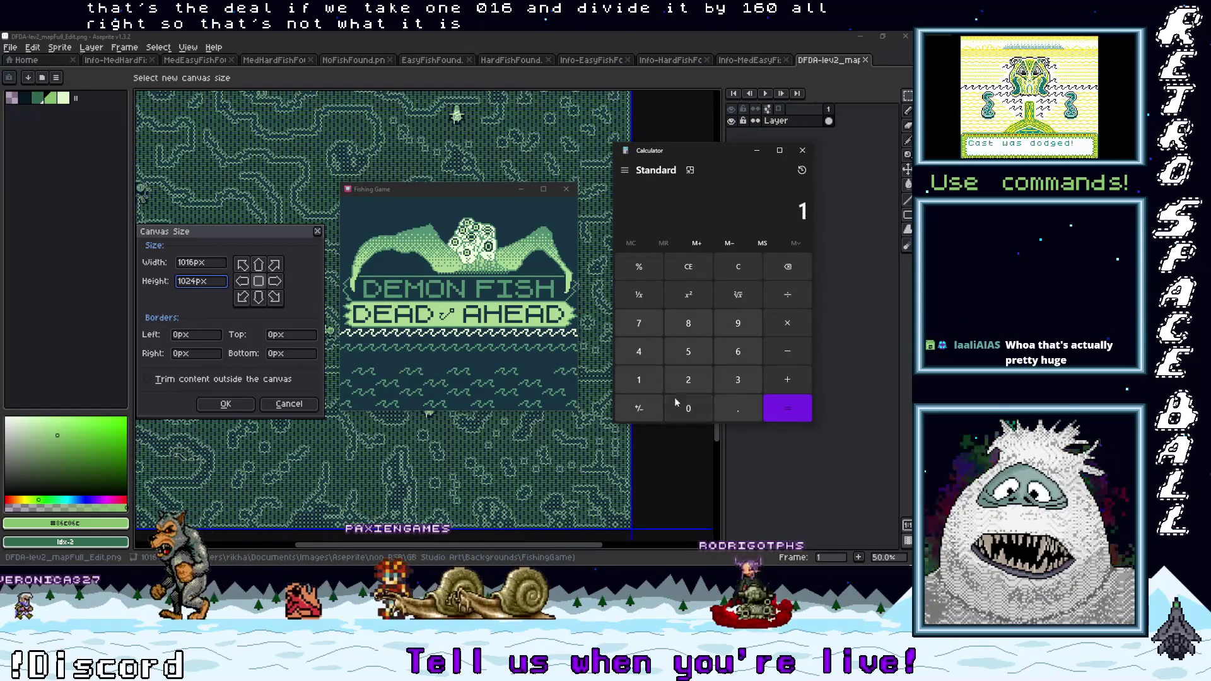
left_click(684, 407)
left_click(689, 382)
left_click(650, 353)
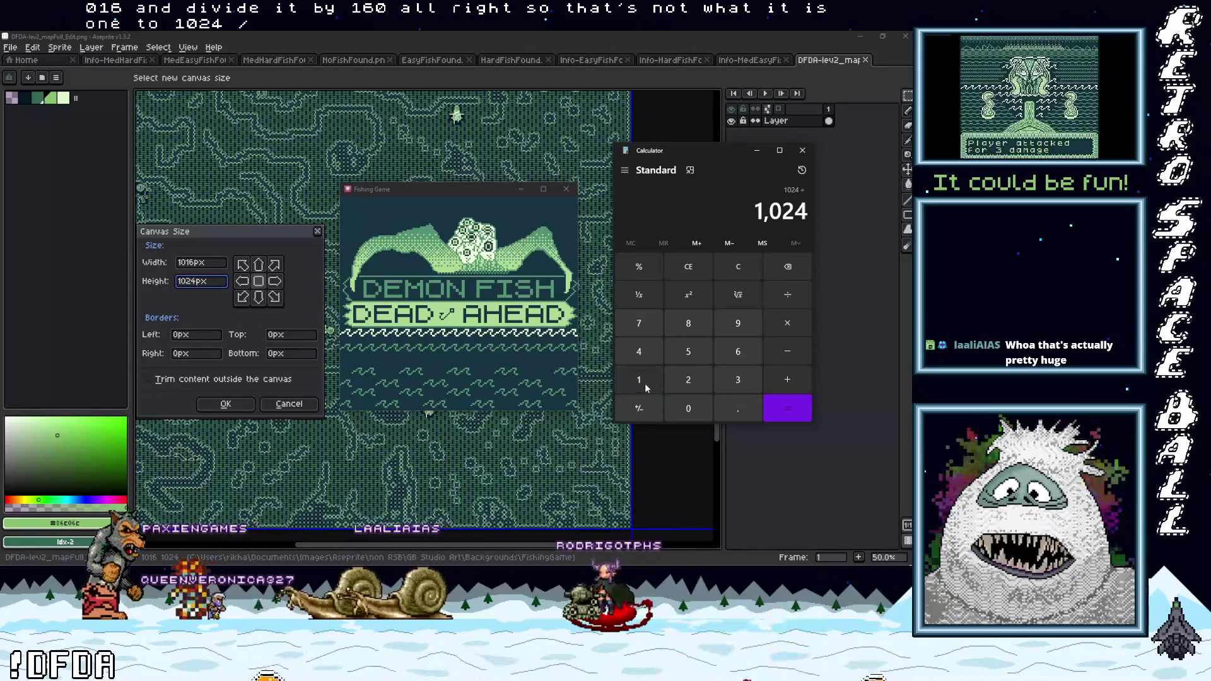
double_click(638, 355)
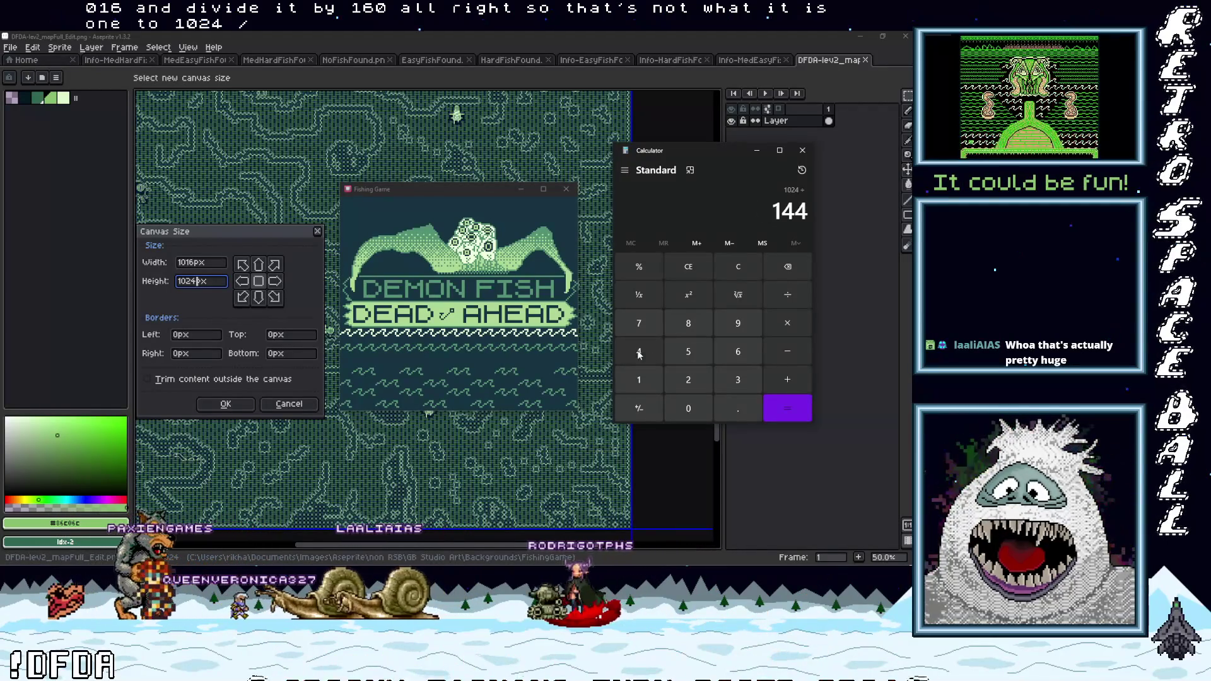
left_click(783, 410)
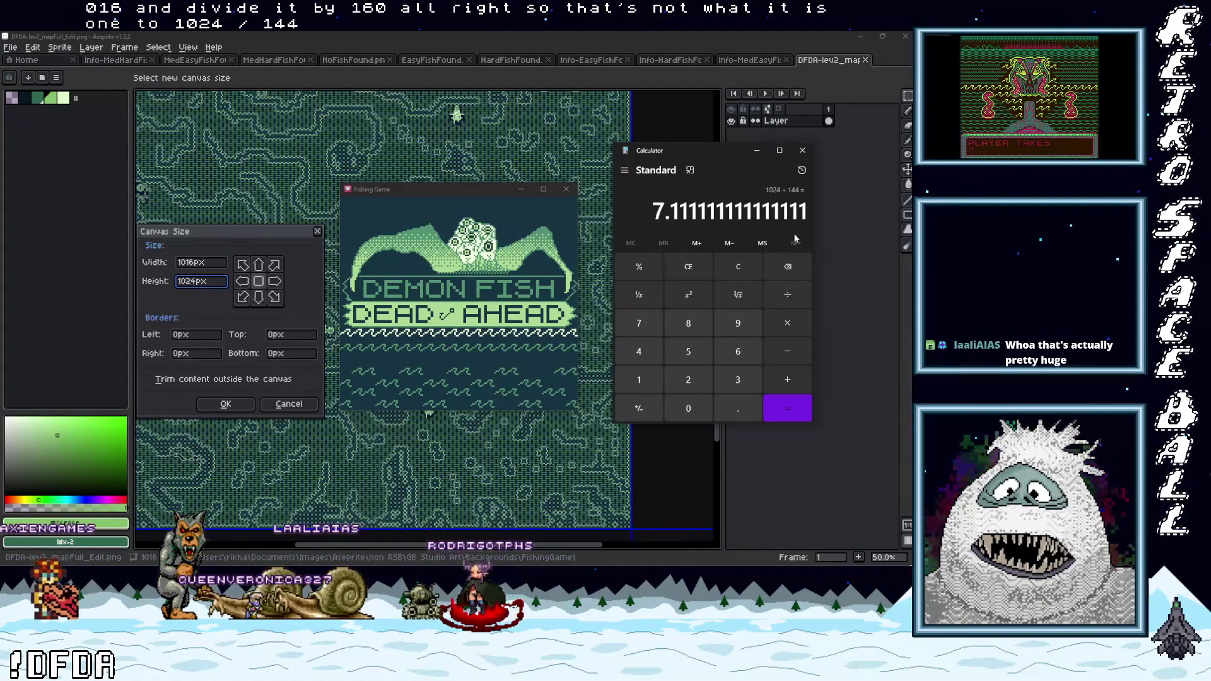
left_click(803, 153)
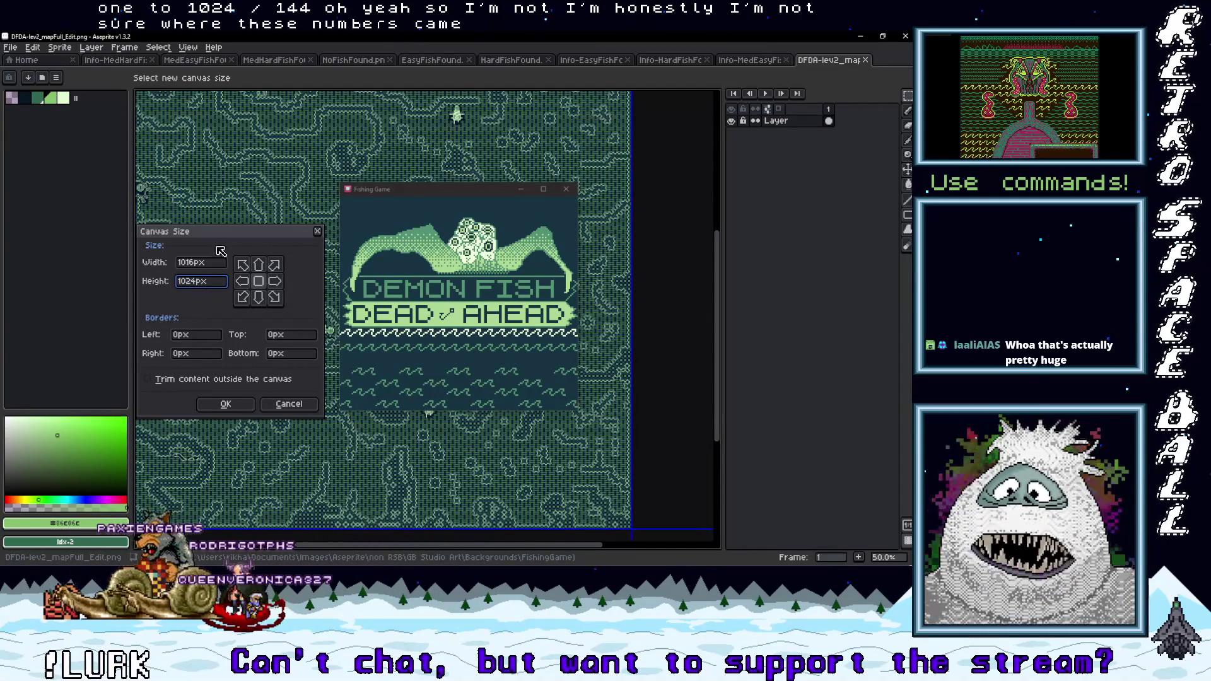
Shift the Canvas Size dialog slightly up and right, then go to Chrome for a new search.
mouse_move(224, 238)
left_mouse_down()
mouse_move(242, 234)
mouse_move(241, 211)
mouse_move(234, 222)
left_mouse_up()
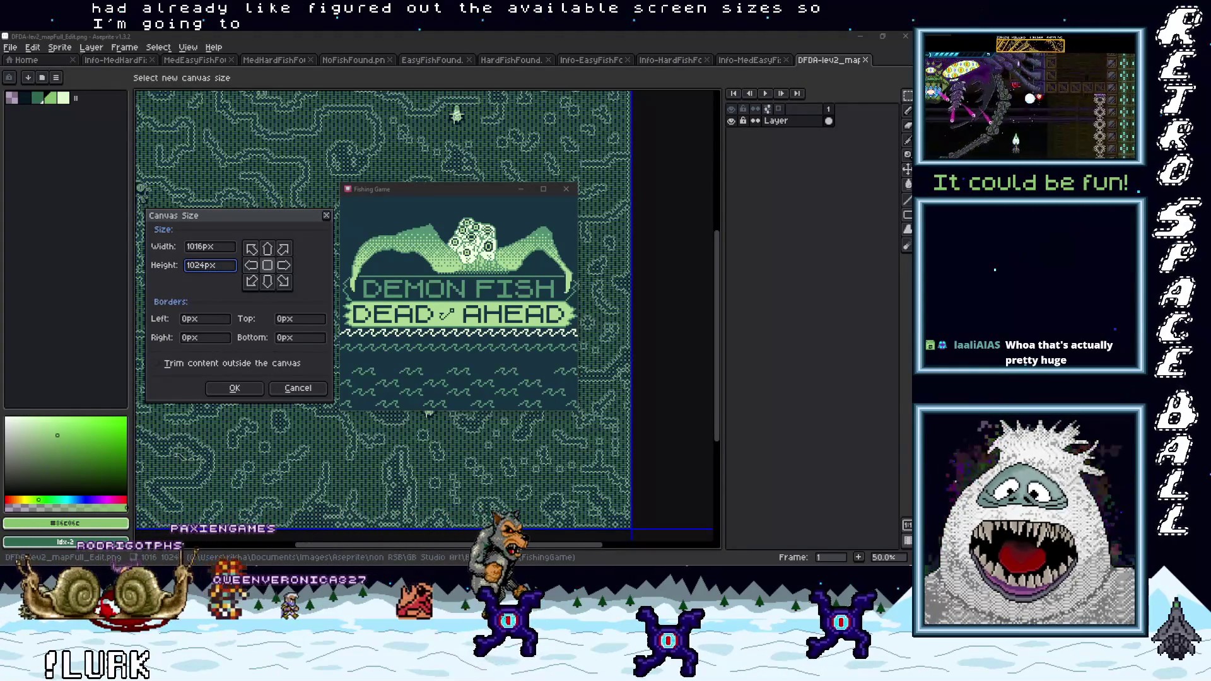
key("super")
key("ctrl+w")
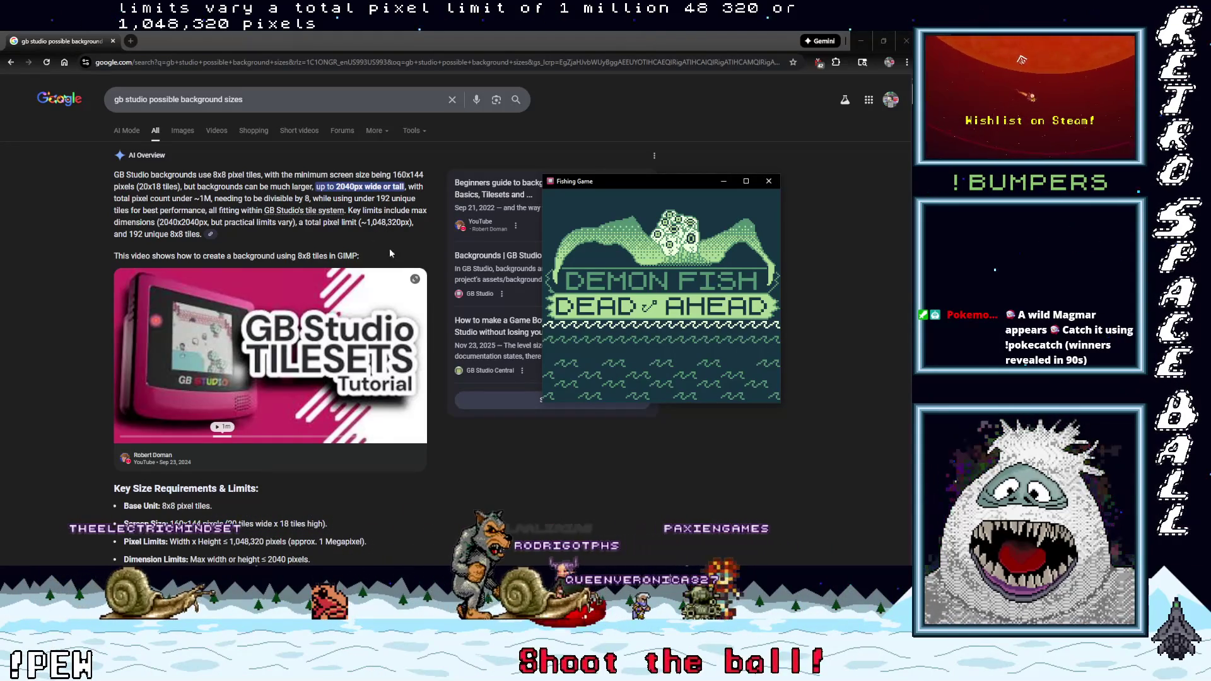
Open the Reddit pixel-size thread and the GB Studio Numbers Cheat Sheet in new tabs, then view the cheat sheet.
scroll(391, 340, "down", 3)
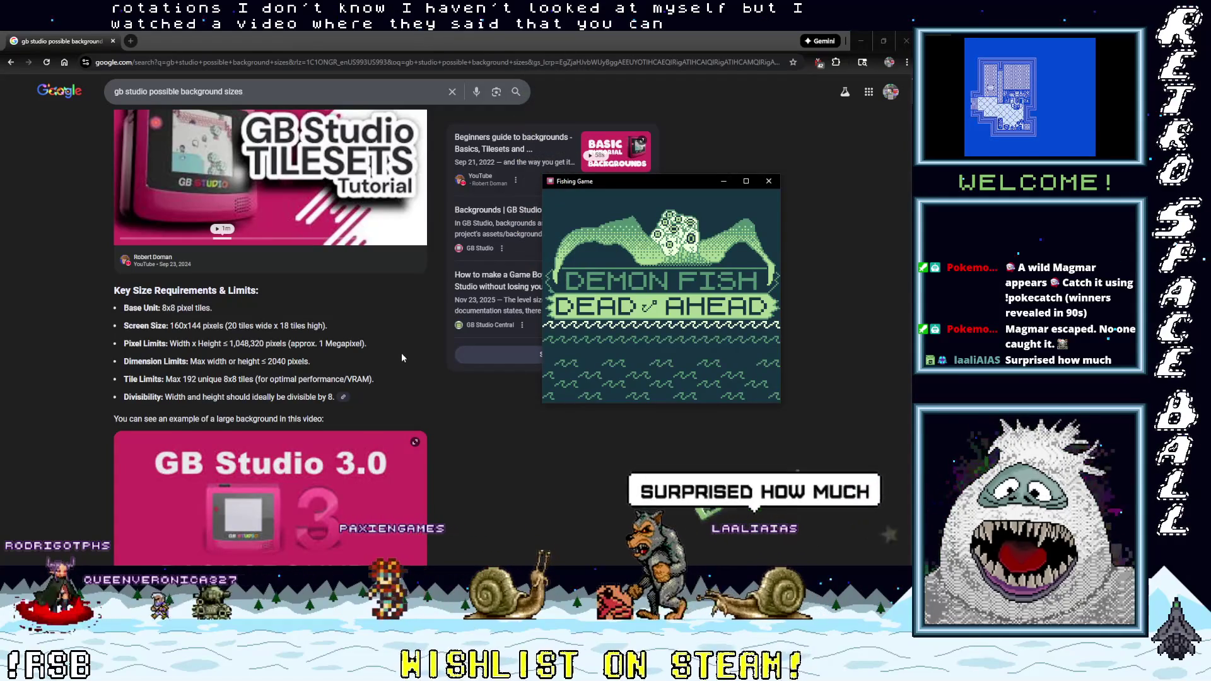
scroll(400, 353, "down", 1)
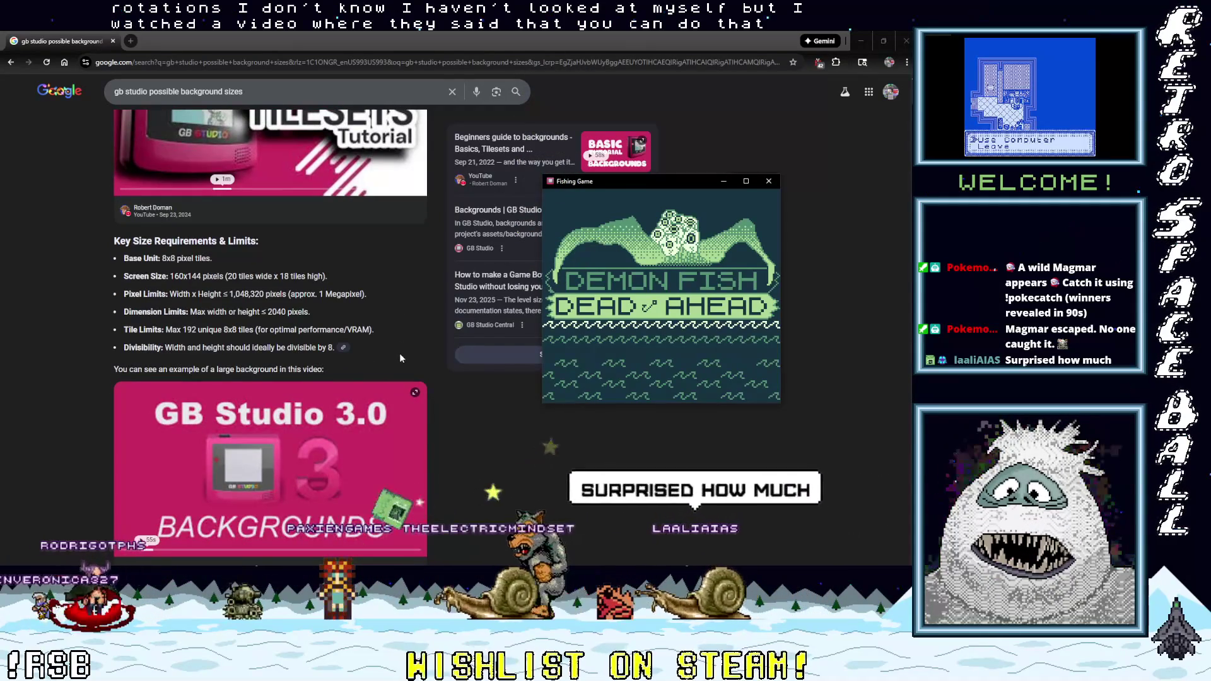
scroll(403, 379, "down", 8)
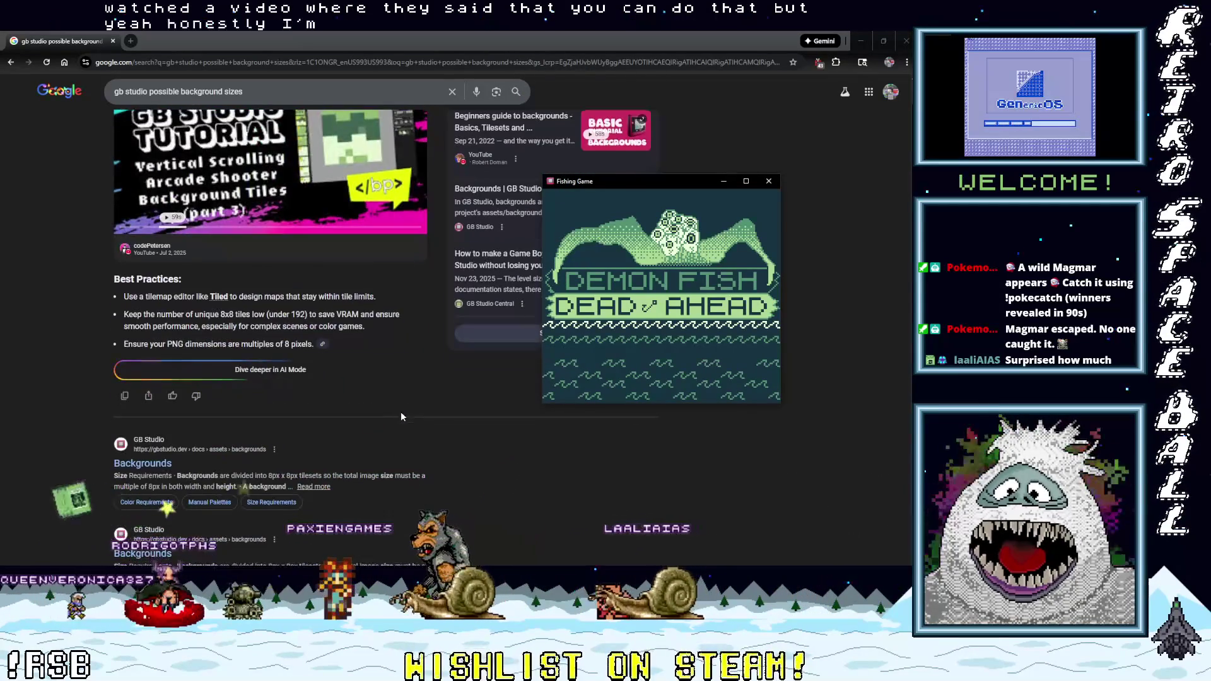
scroll(400, 411, "down", 4)
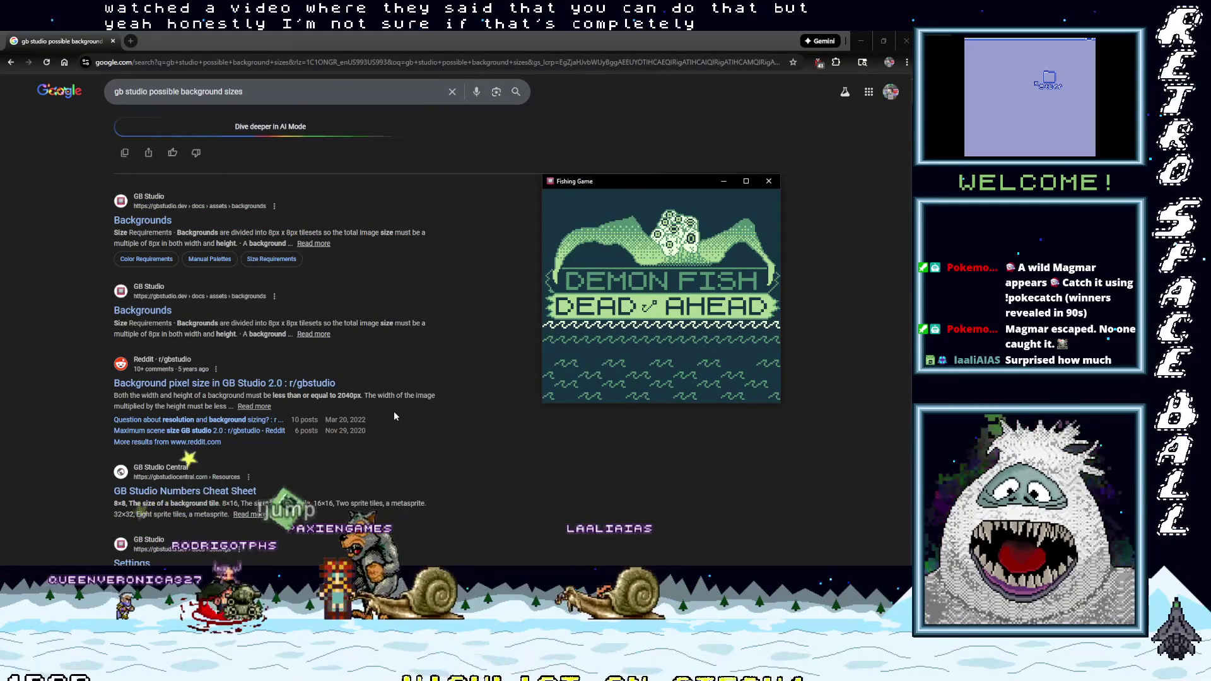
middle_click(218, 385)
scroll(277, 496, "down", 2)
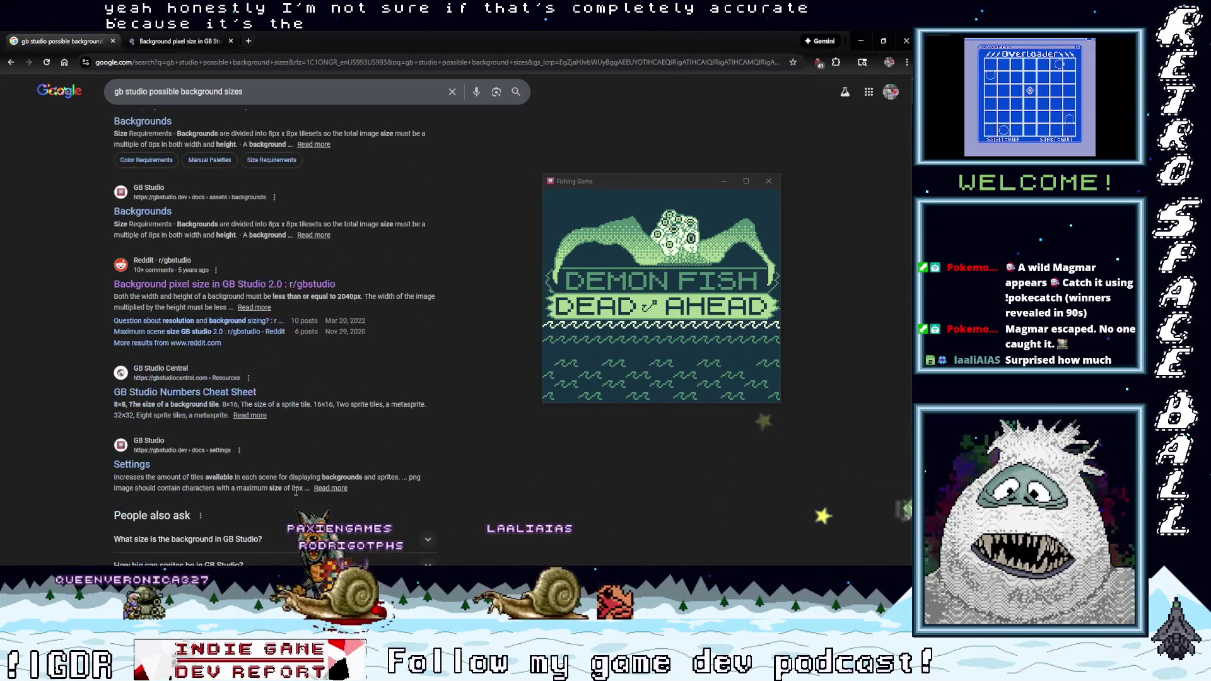
right_click(218, 392)
left_click(259, 399)
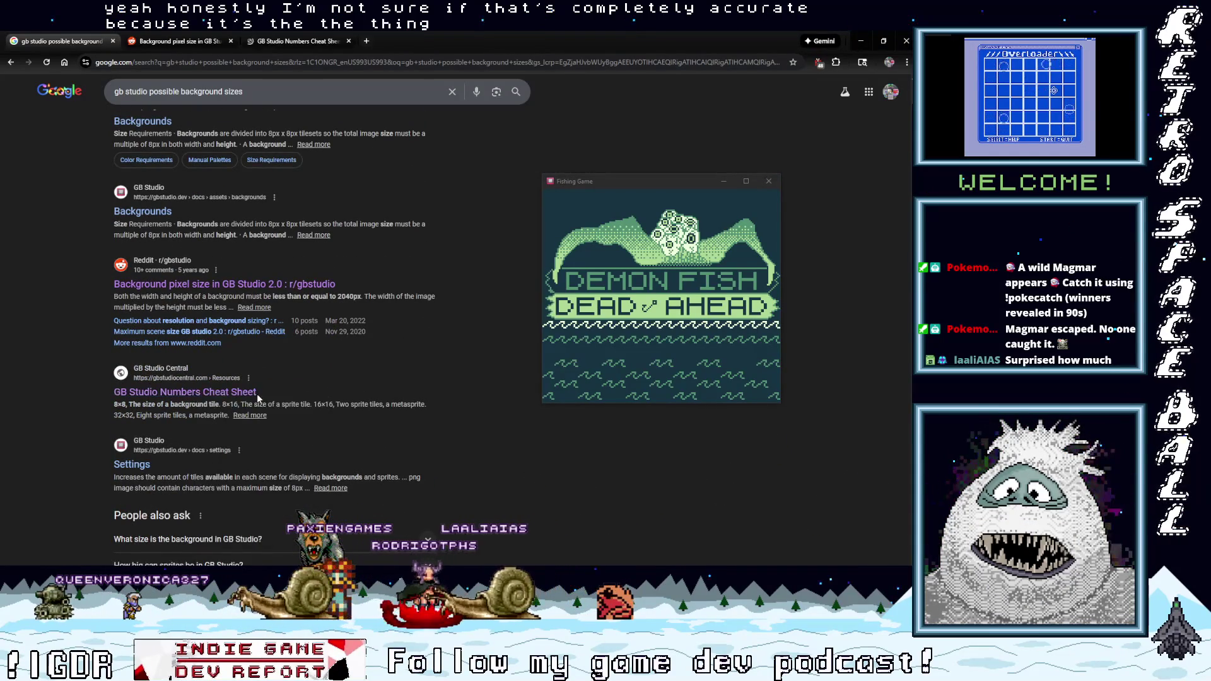
left_click(285, 41)
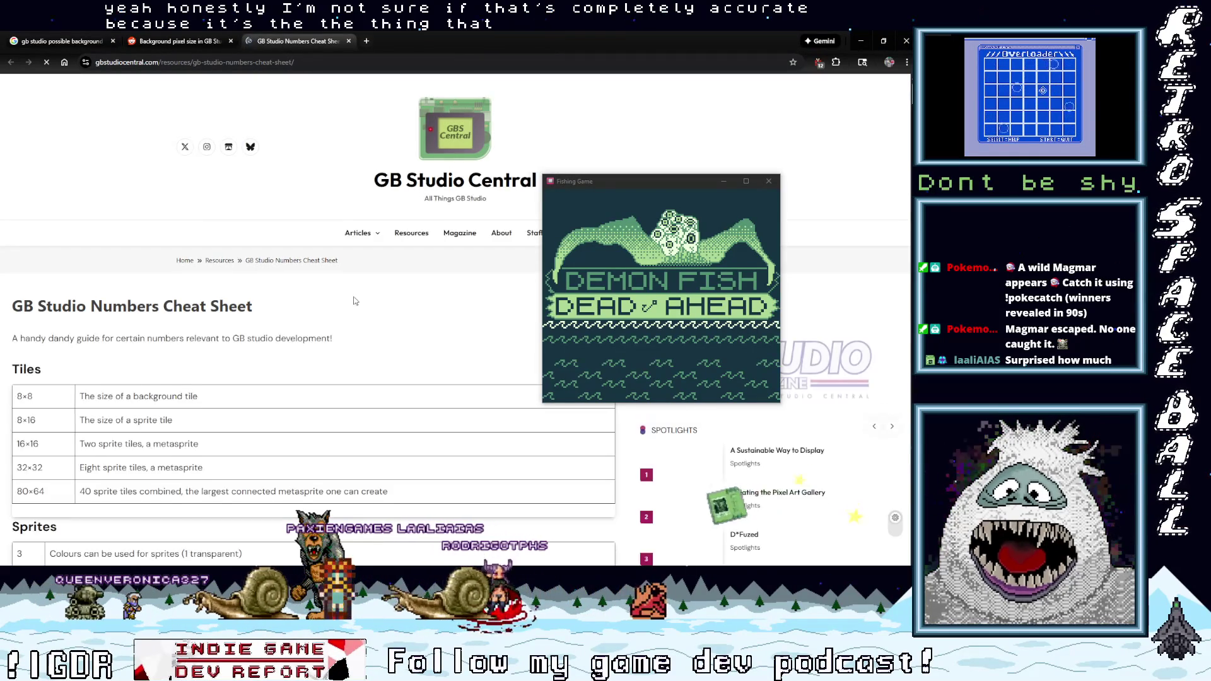
Scroll to the cheat sheet's Dimensions table (1016 x 1024, 2040 x 512) and move the Fishing Game window aside.
scroll(356, 321, "down", 1)
mouse_move(585, 185)
left_mouse_down()
mouse_move(668, 345)
mouse_move(614, 437)
mouse_move(625, 82)
left_mouse_up()
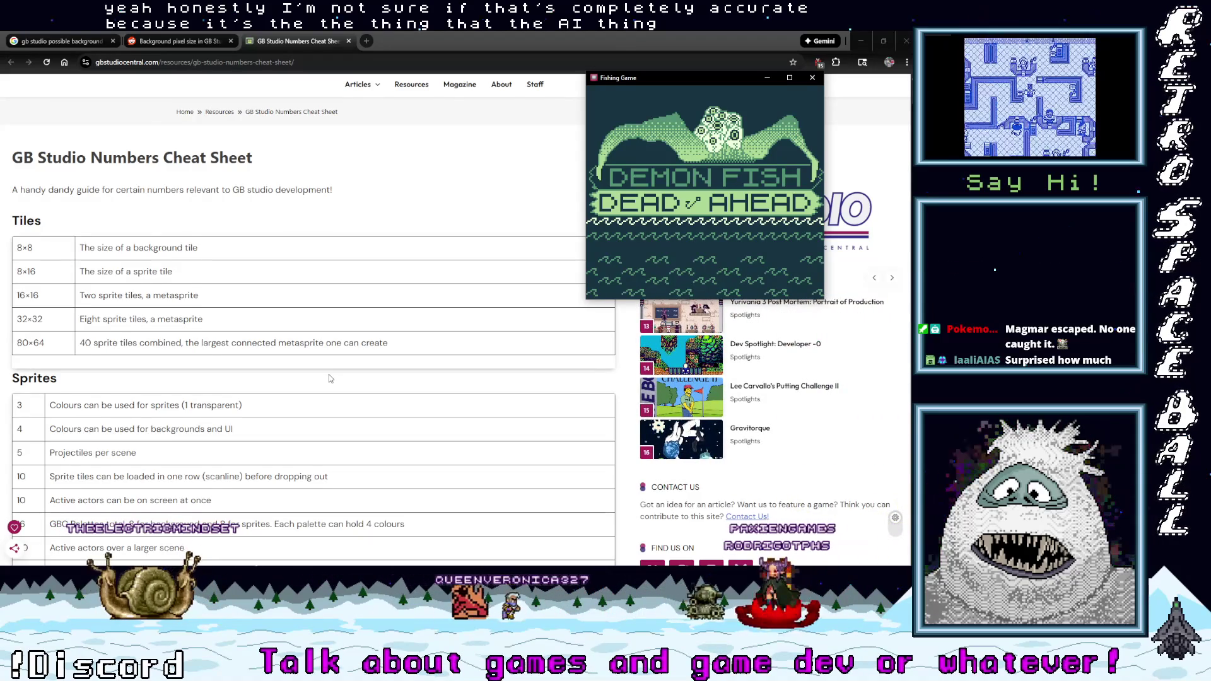
scroll(328, 377, "down", 4)
scroll(327, 378, "down", 2)
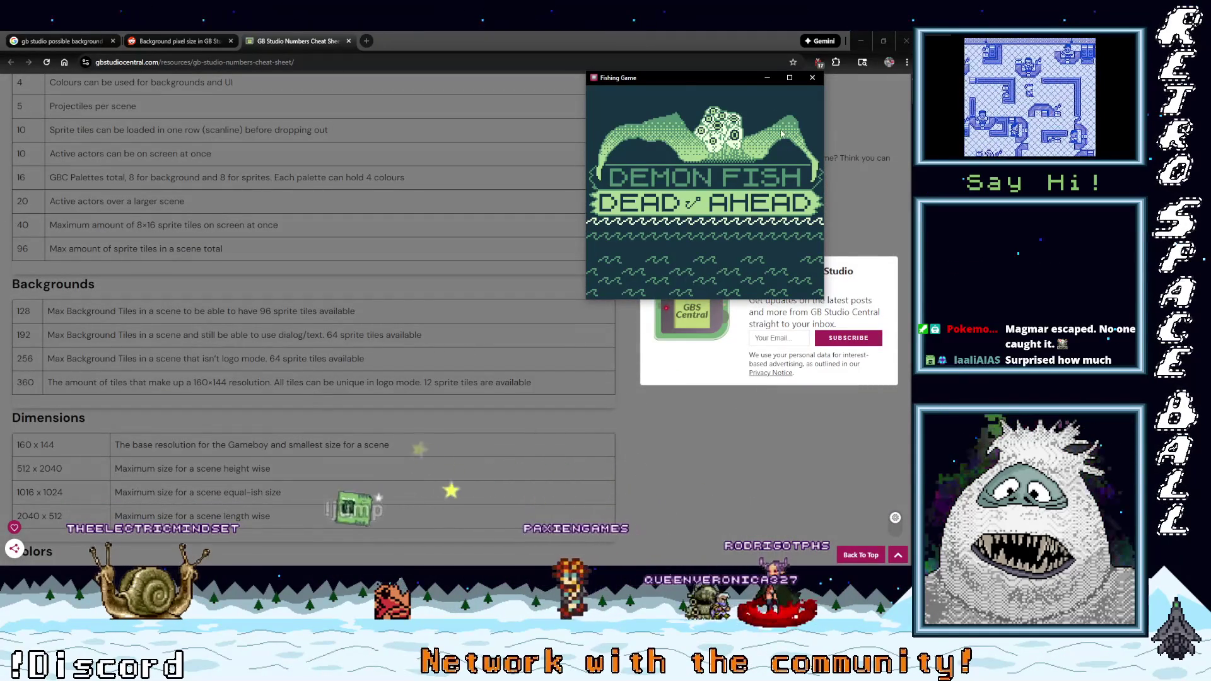
mouse_move(724, 80)
left_mouse_down()
mouse_move(502, 93)
mouse_move(726, 96)
left_mouse_up()
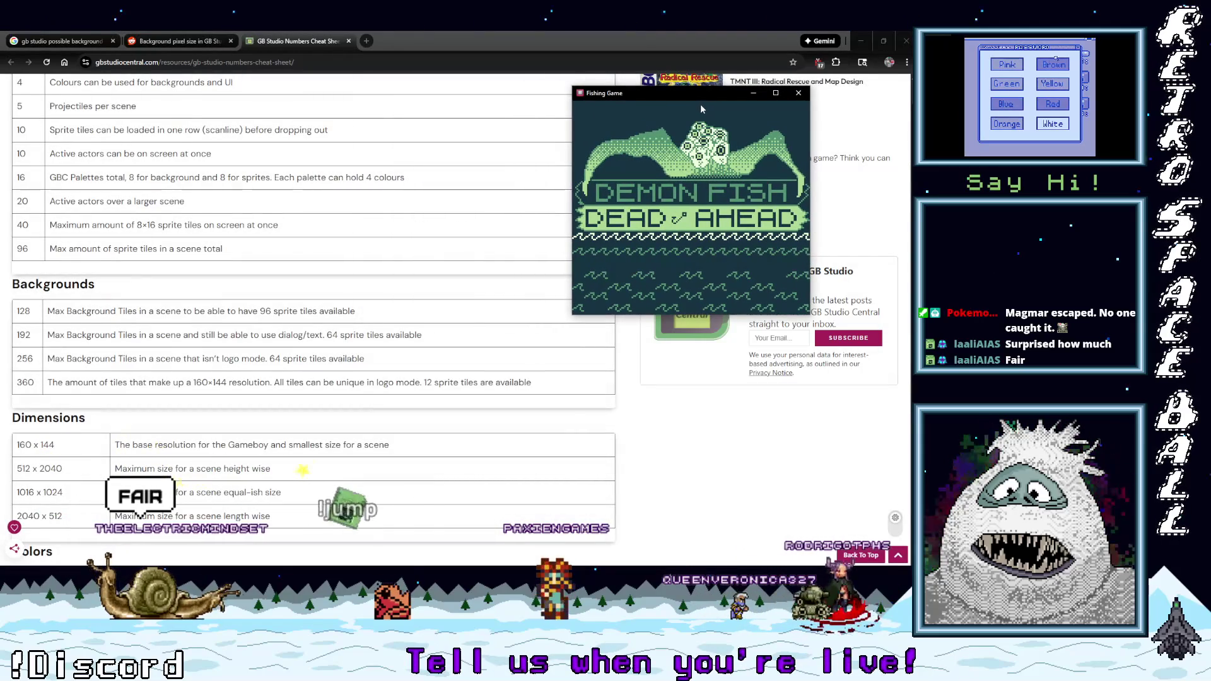
scroll(408, 367, "down", 2)
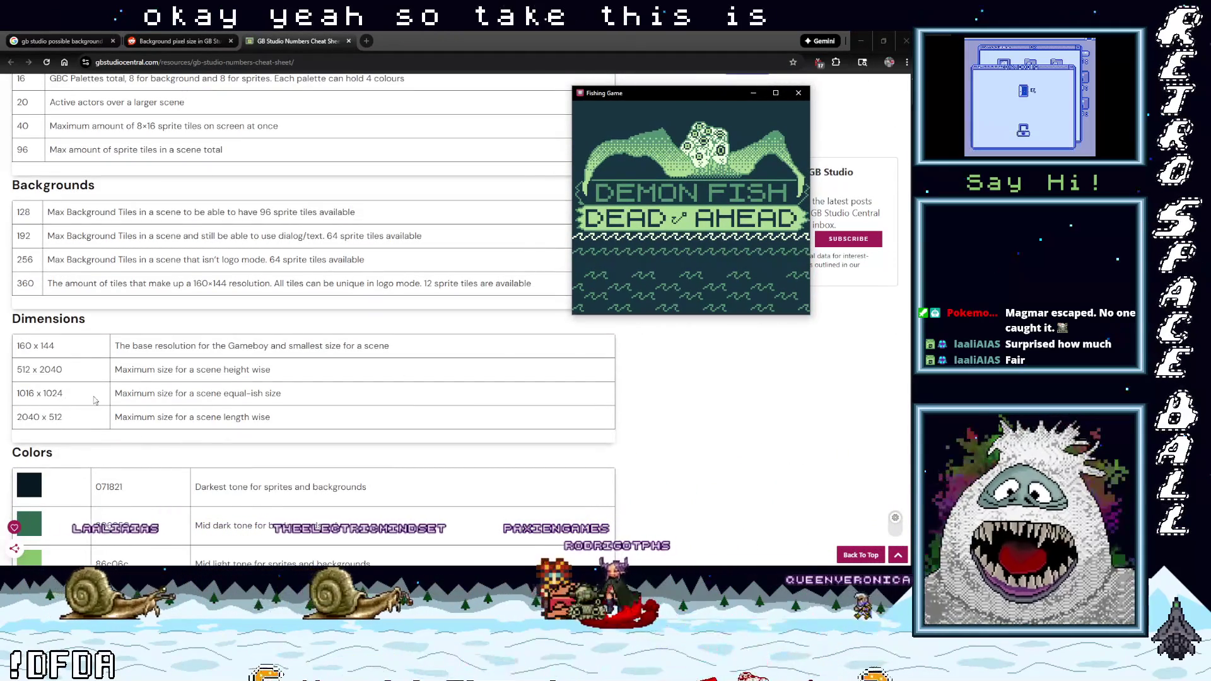
left_click_drag(114, 393, 278, 398)
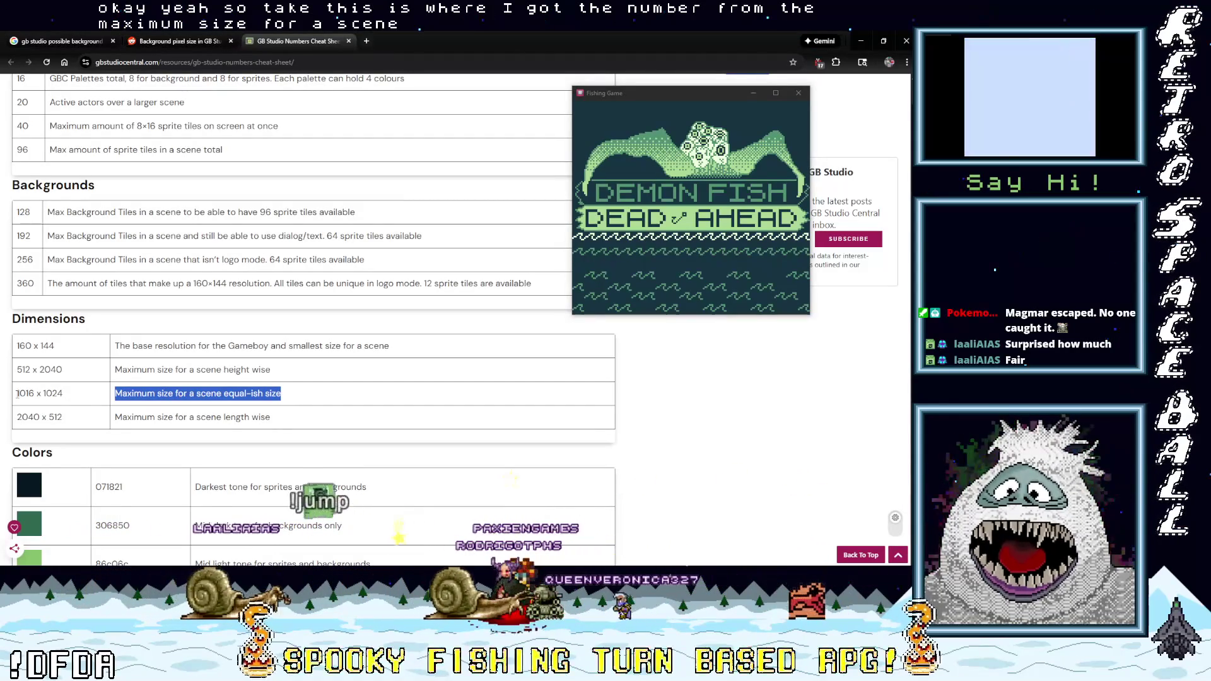
left_click_drag(17, 393, 70, 395)
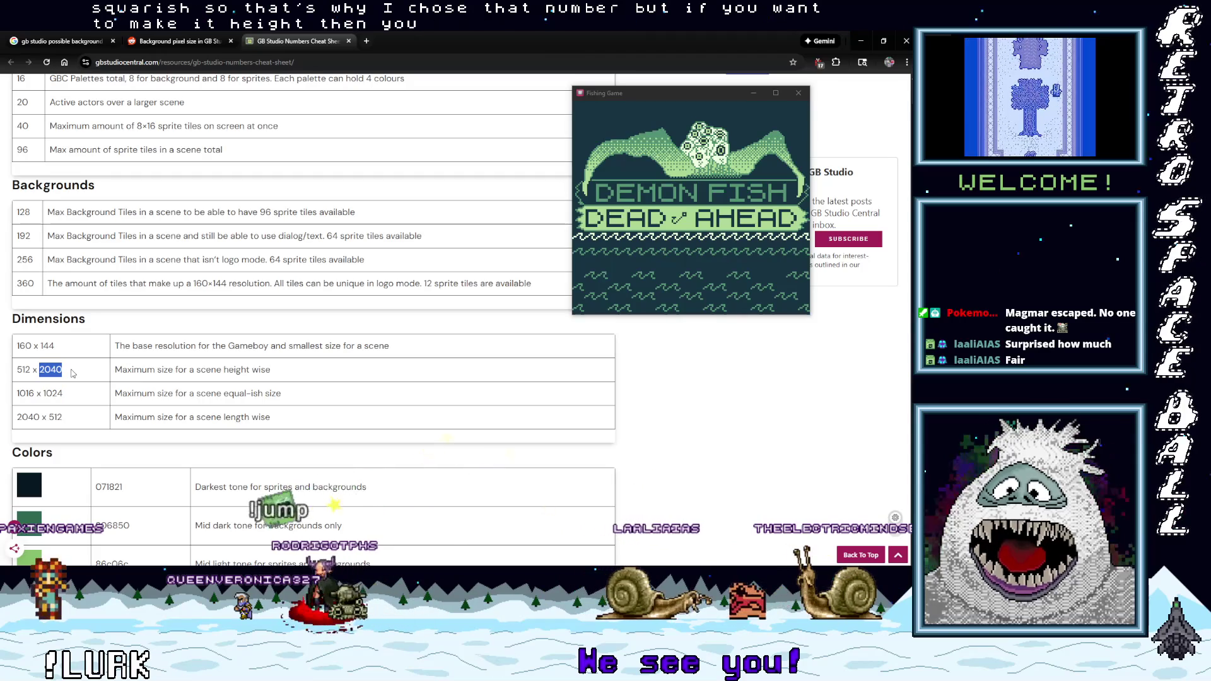
double_click(24, 370)
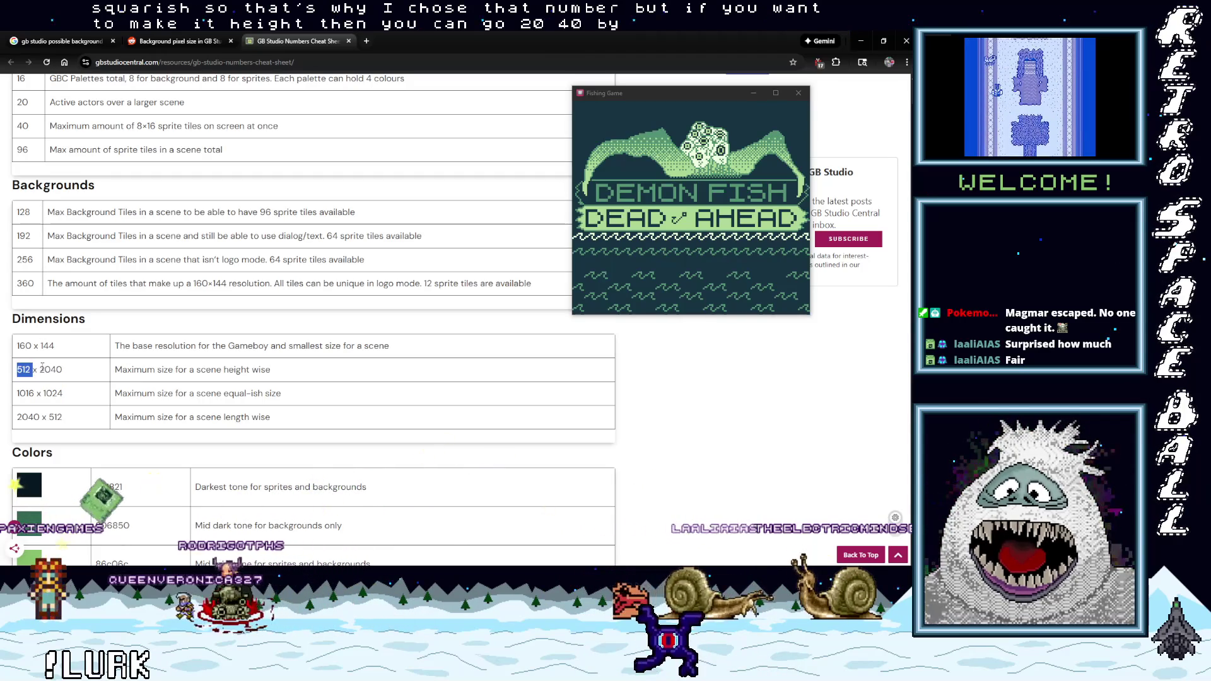
double_click(51, 370)
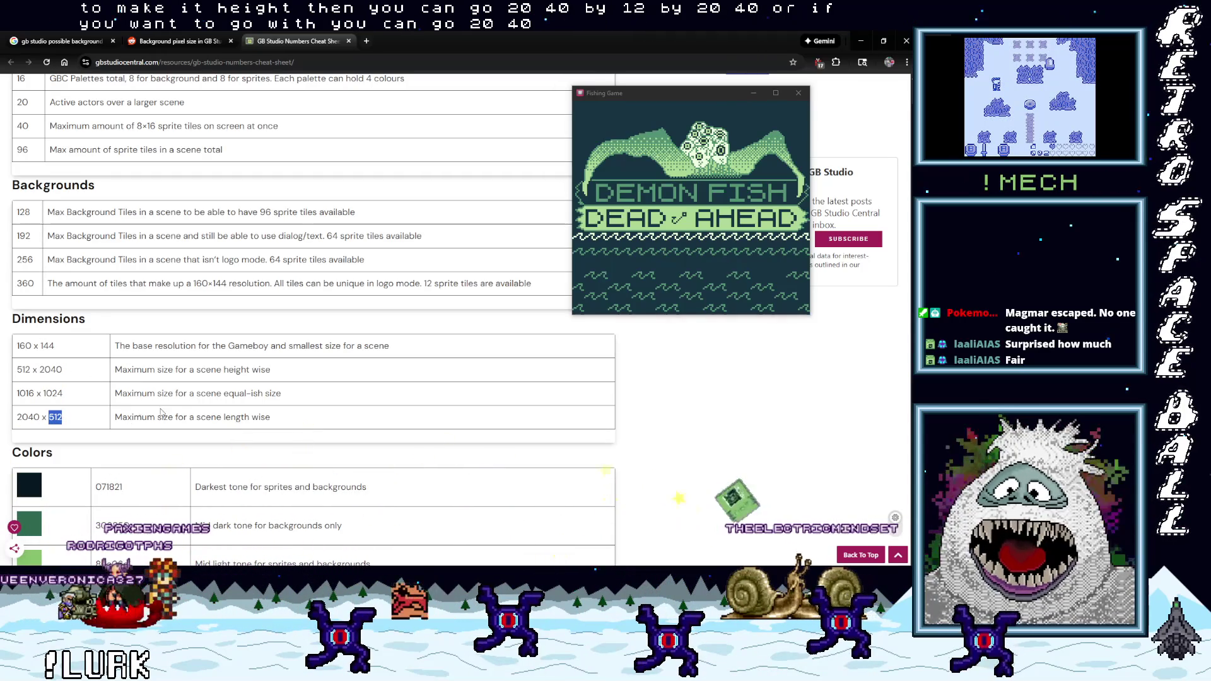
scroll(242, 432, "down", 1)
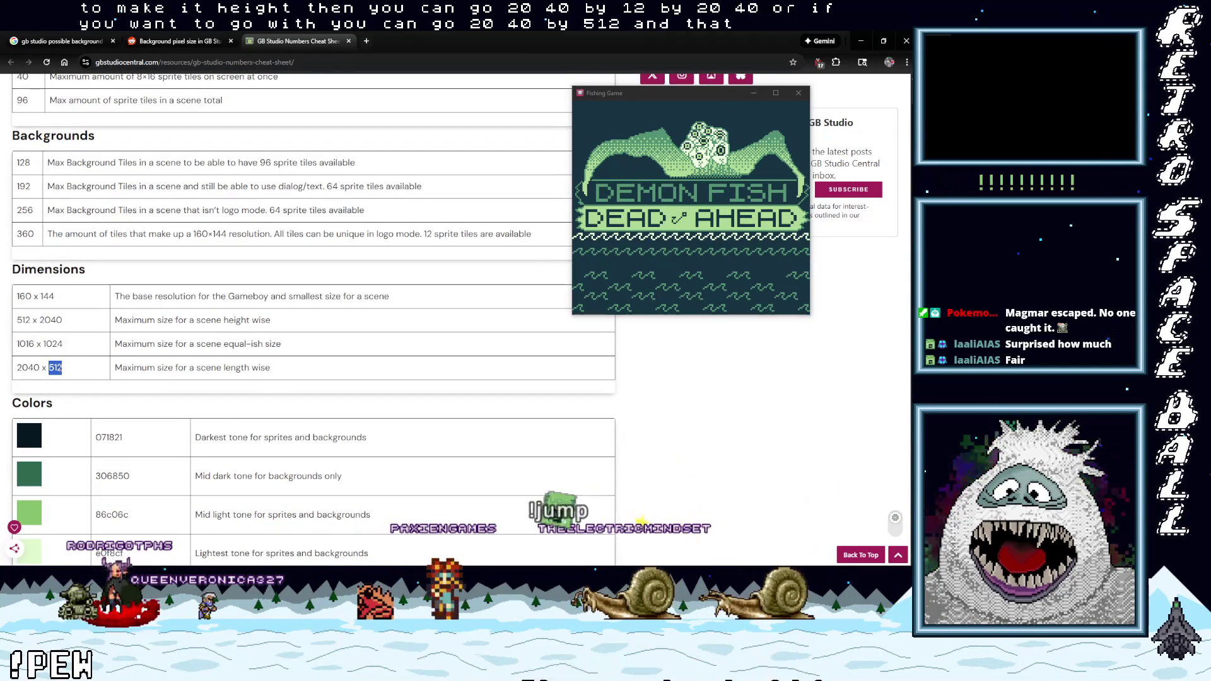
double_click(46, 296)
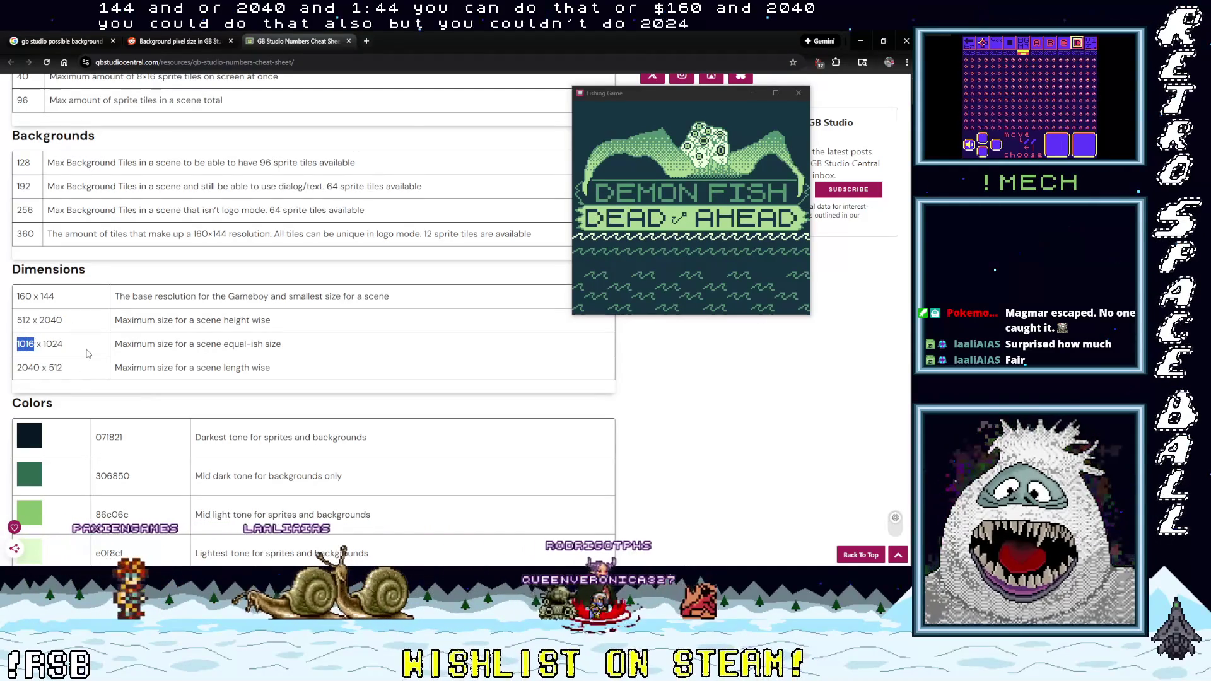
scroll(136, 410, "down", 4)
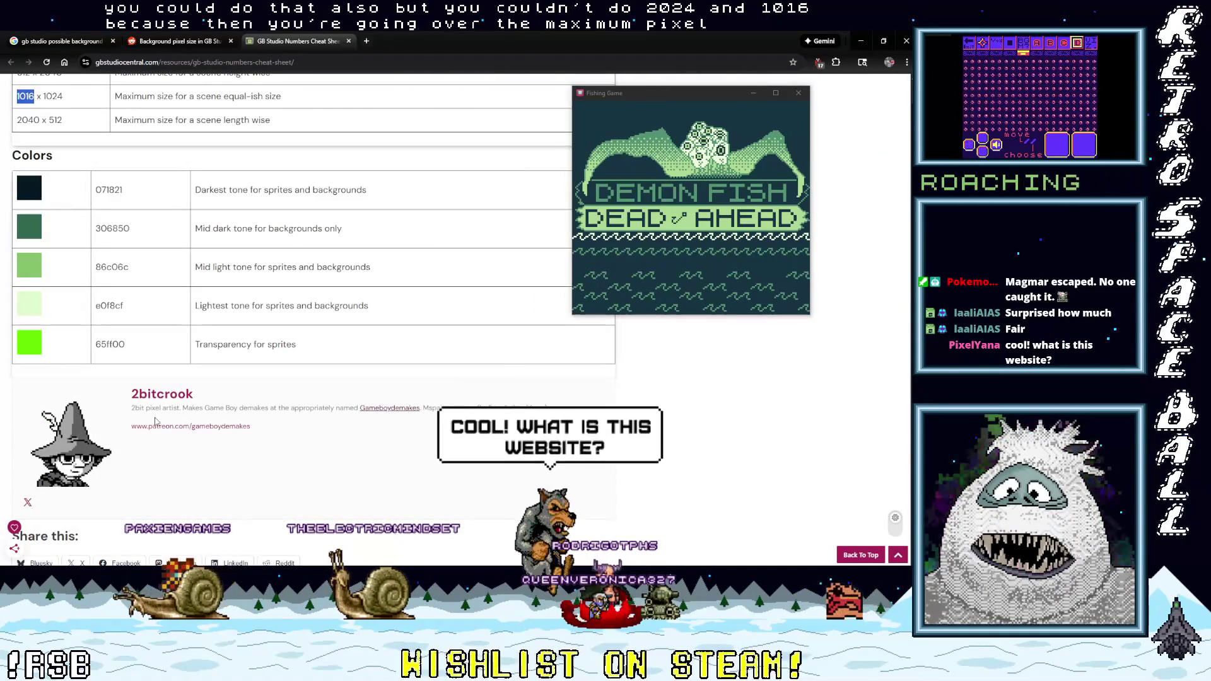
scroll(154, 421, "down", 2)
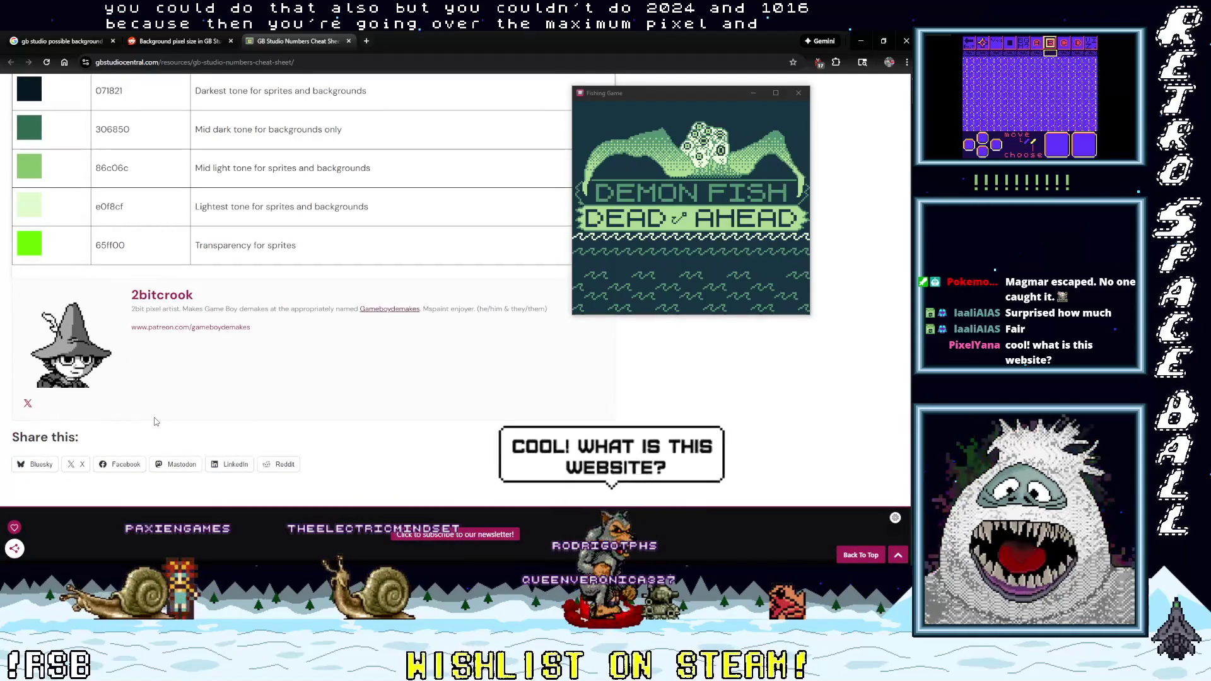
scroll(155, 421, "up", 3)
scroll(154, 421, "up", 2)
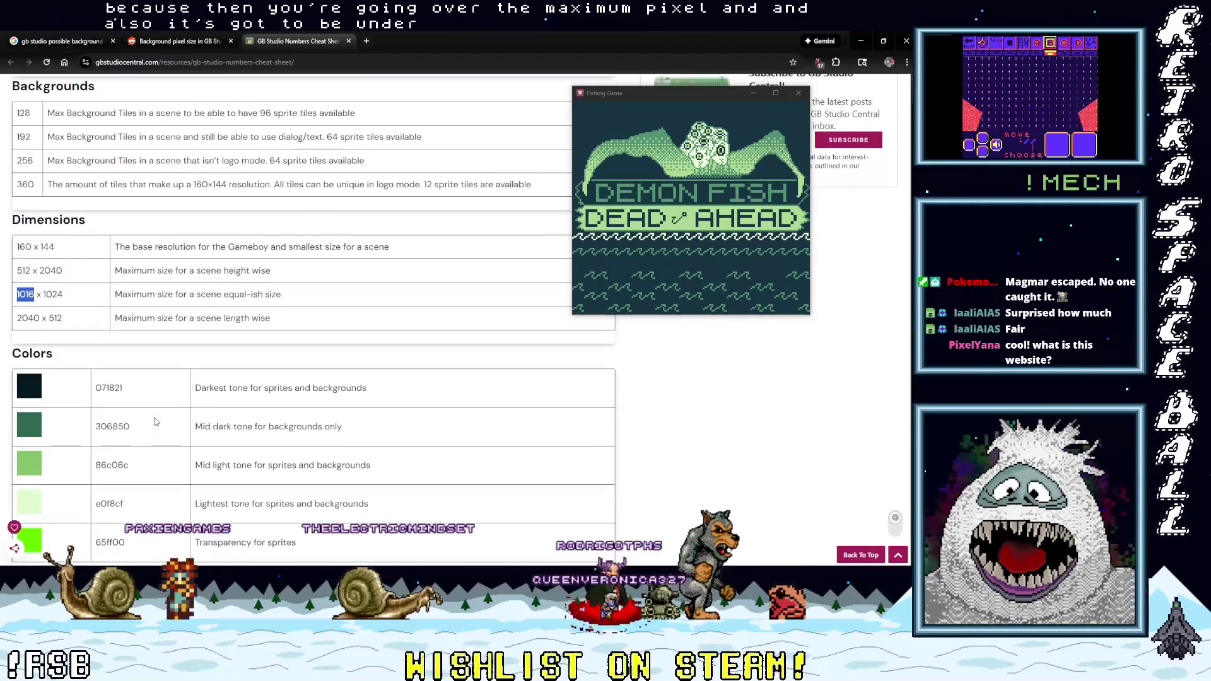
scroll(157, 421, "down", 5)
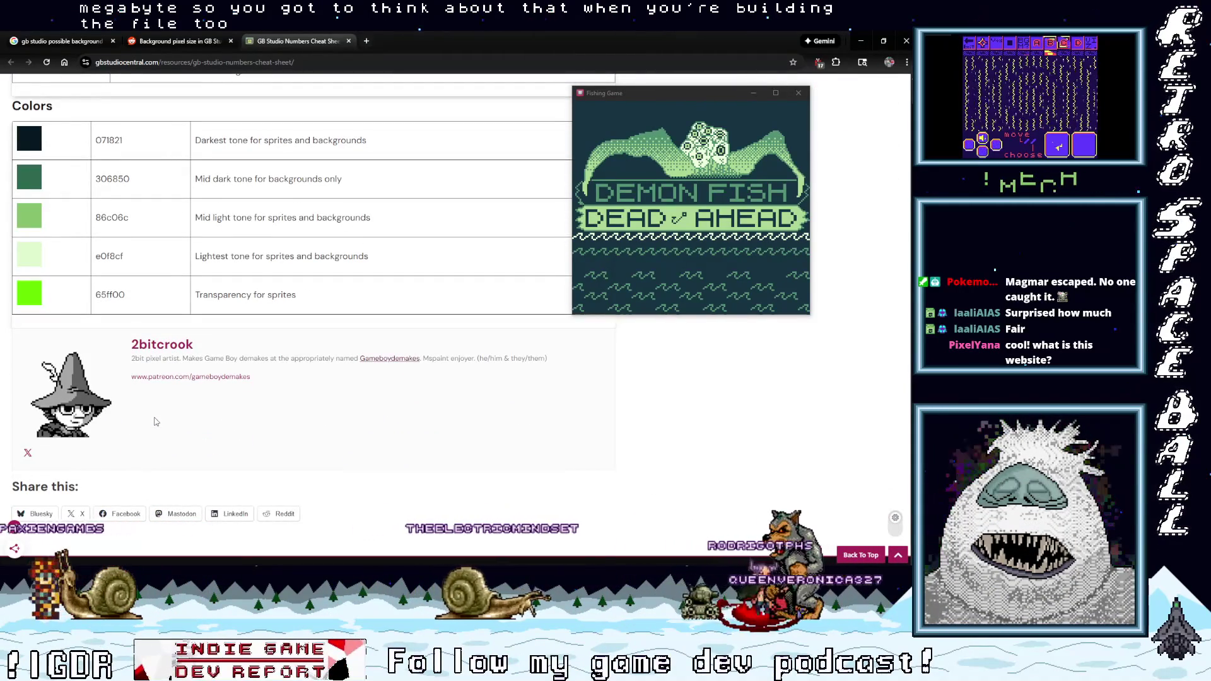
scroll(157, 421, "down", 3)
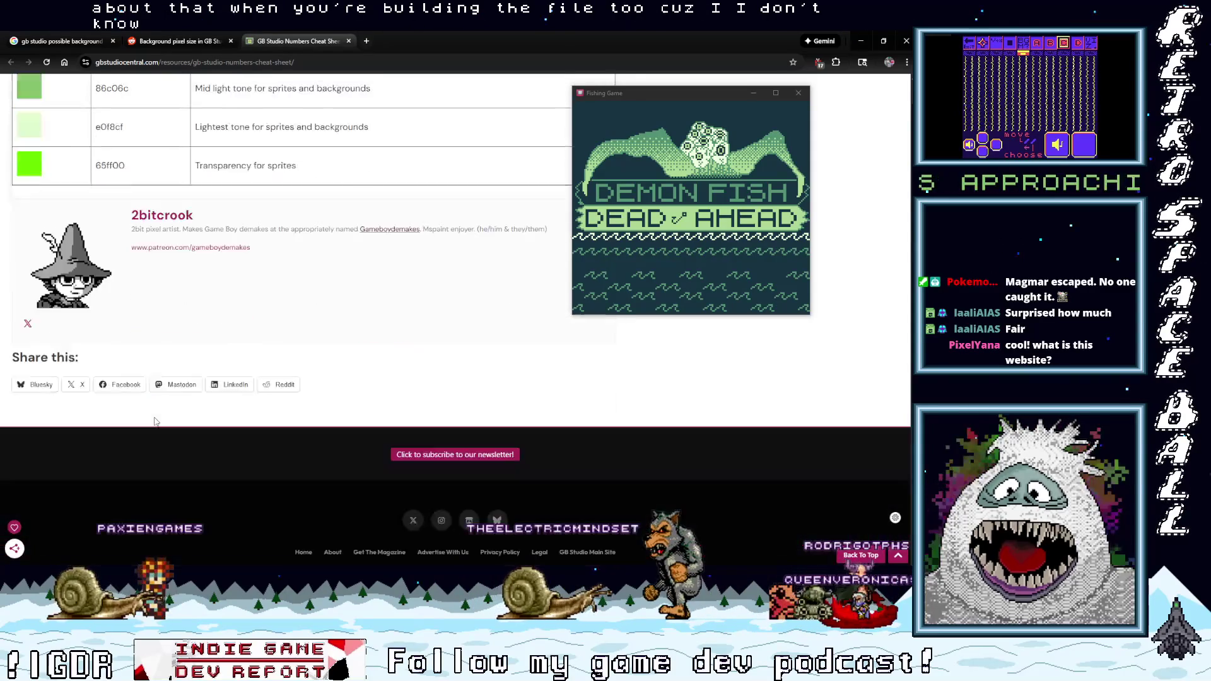
scroll(156, 422, "up", 10)
scroll(169, 428, "up", 1)
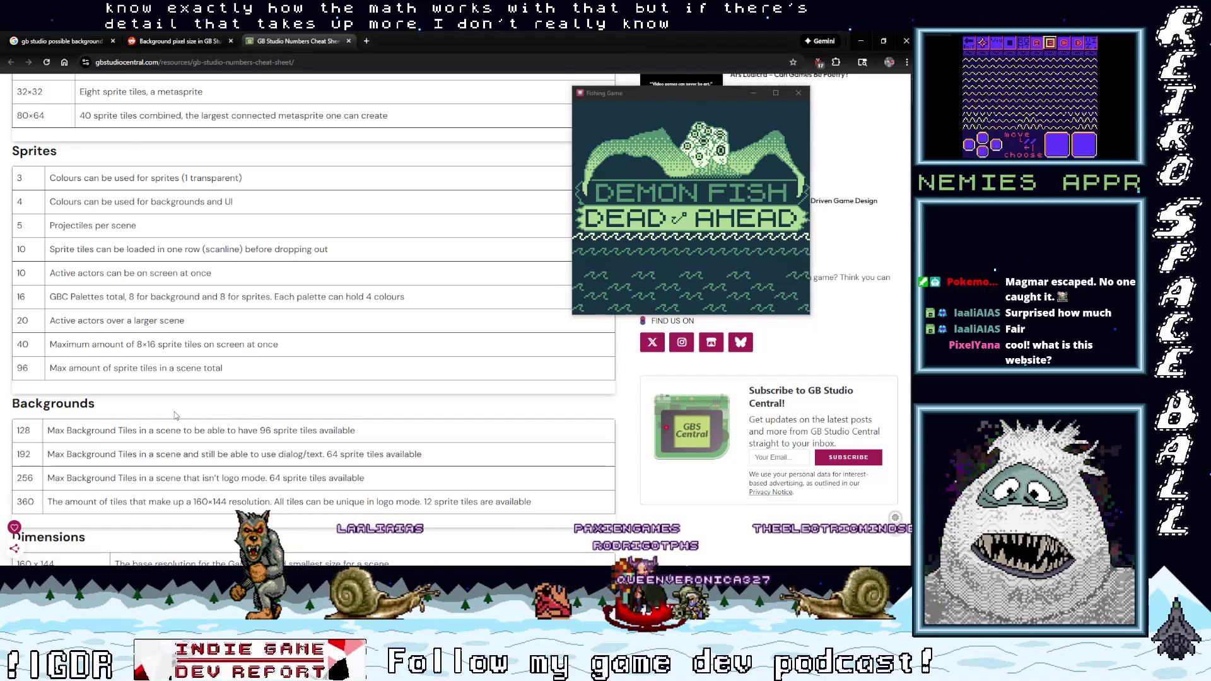
scroll(176, 416, "up", 6)
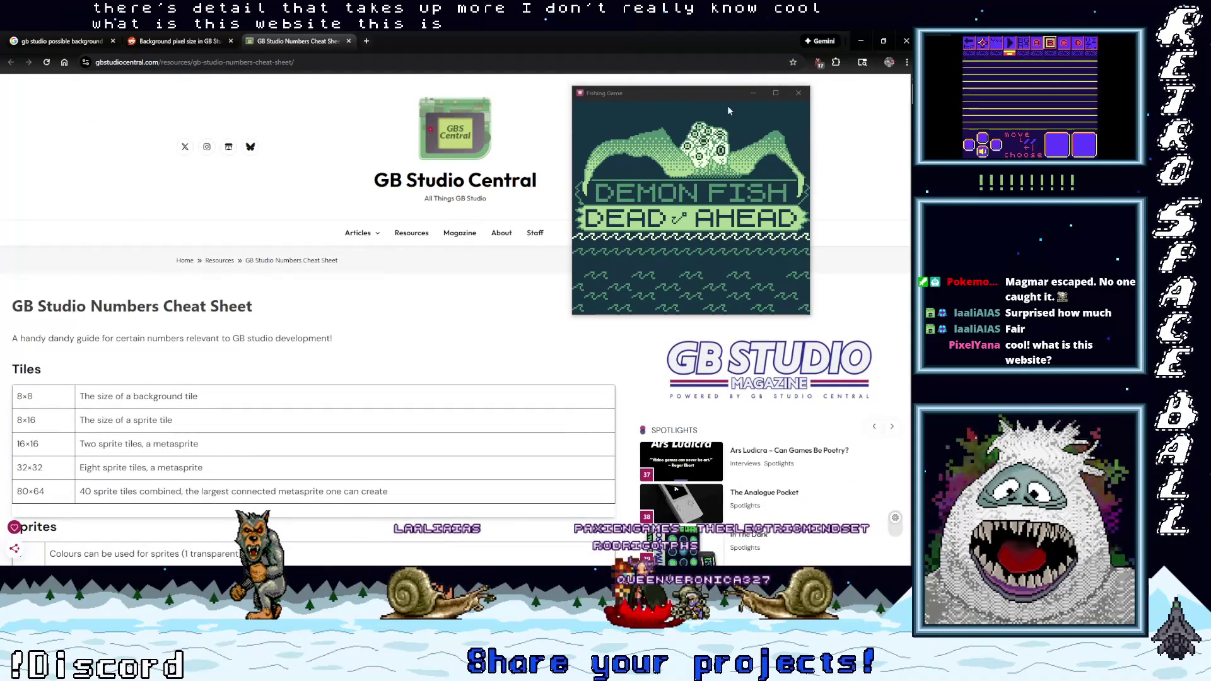
Move the Fishing Game window off the page, browse the GB Studio Magazine page, then return home to the Articles menu.
left_click_drag(728, 99, 1210, 101)
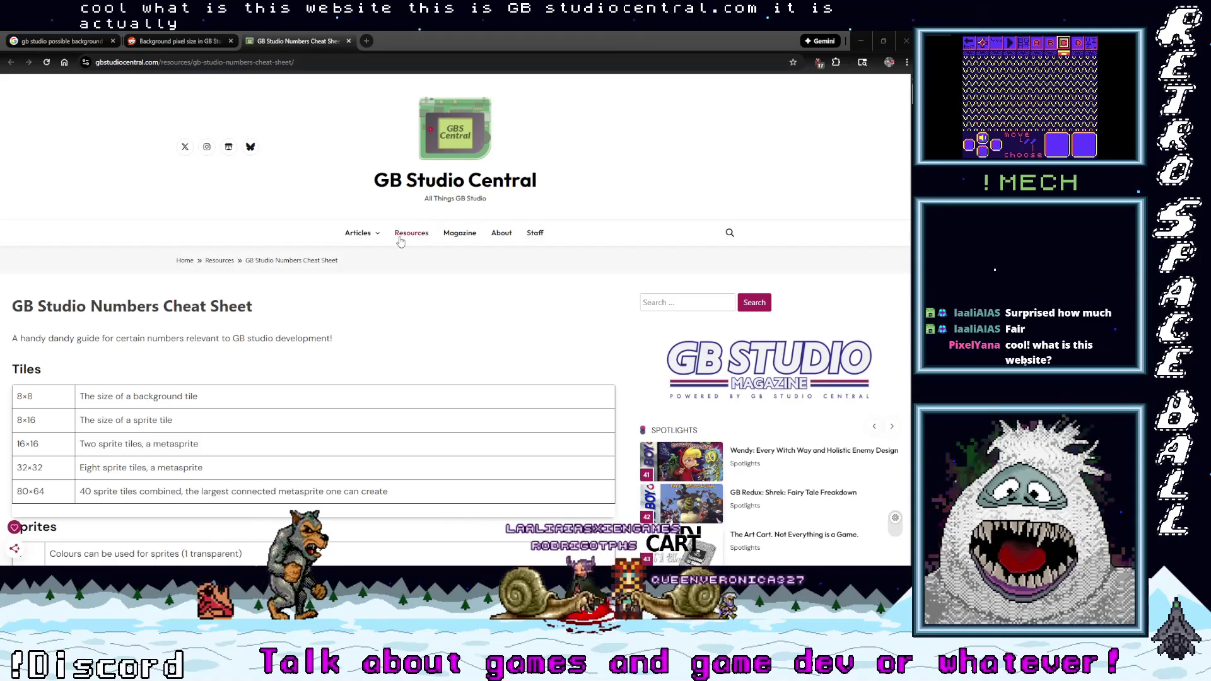
left_click(461, 234)
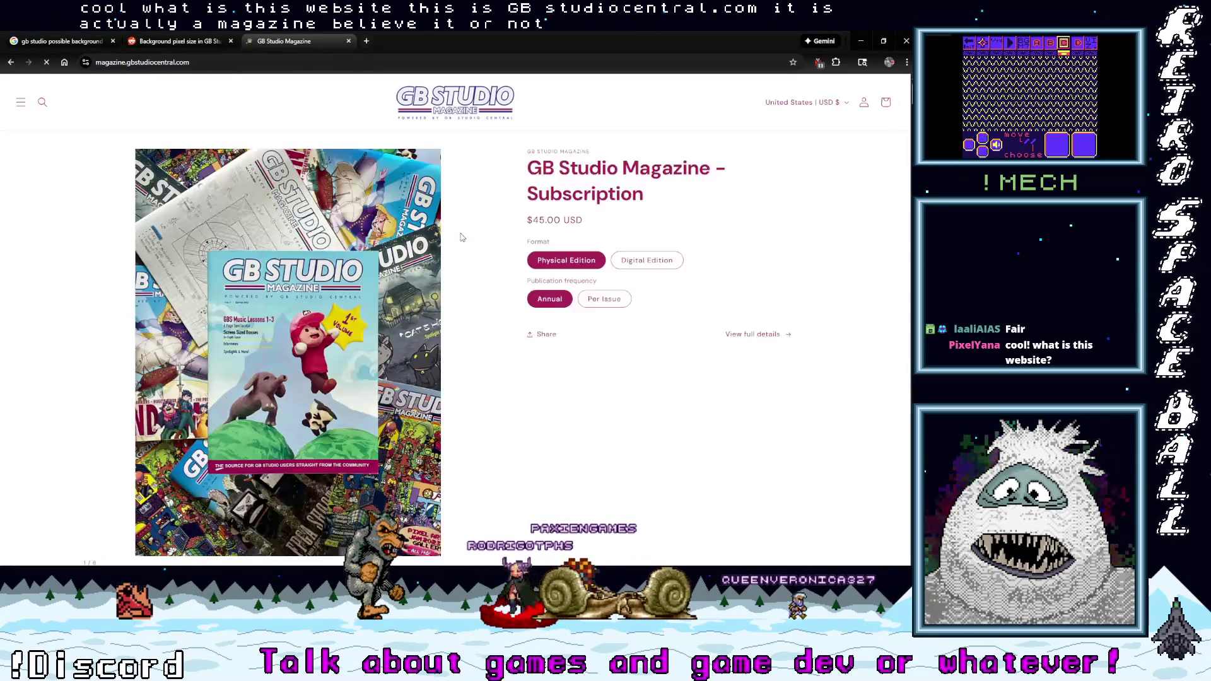
scroll(475, 258, "down", 3)
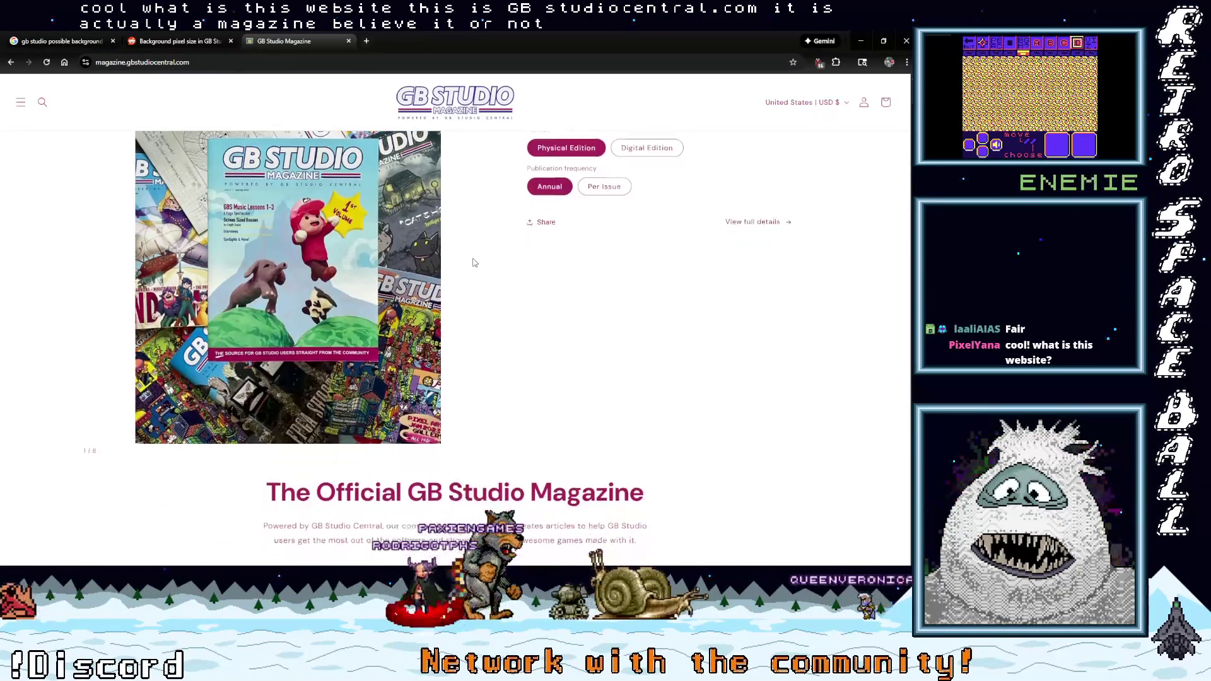
scroll(475, 263, "down", 3)
scroll(474, 258, "up", 6)
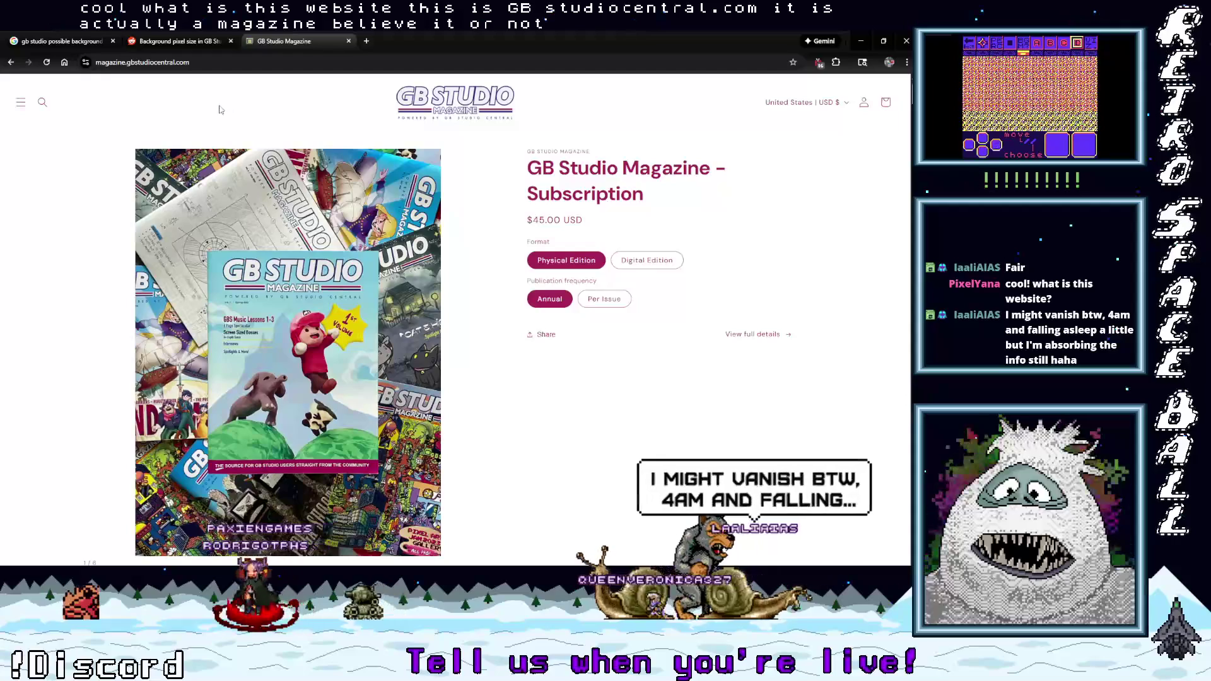
left_click(22, 105)
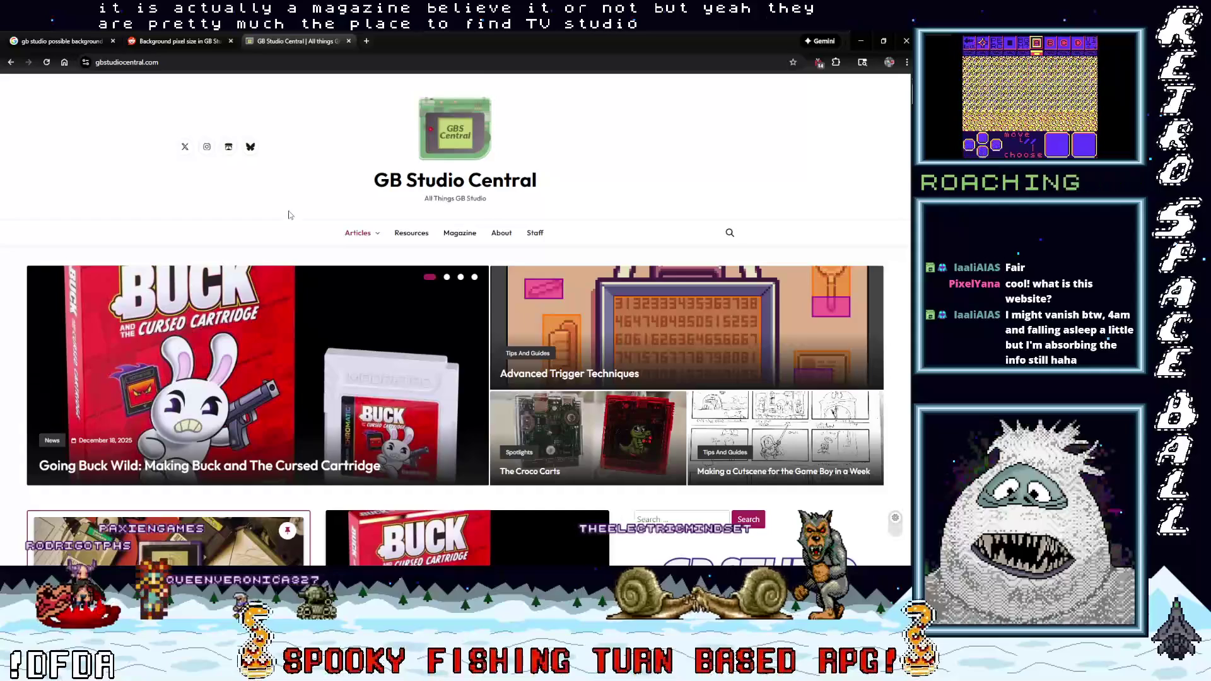
scroll(289, 215, "down", 1)
mouse_move(364, 191)
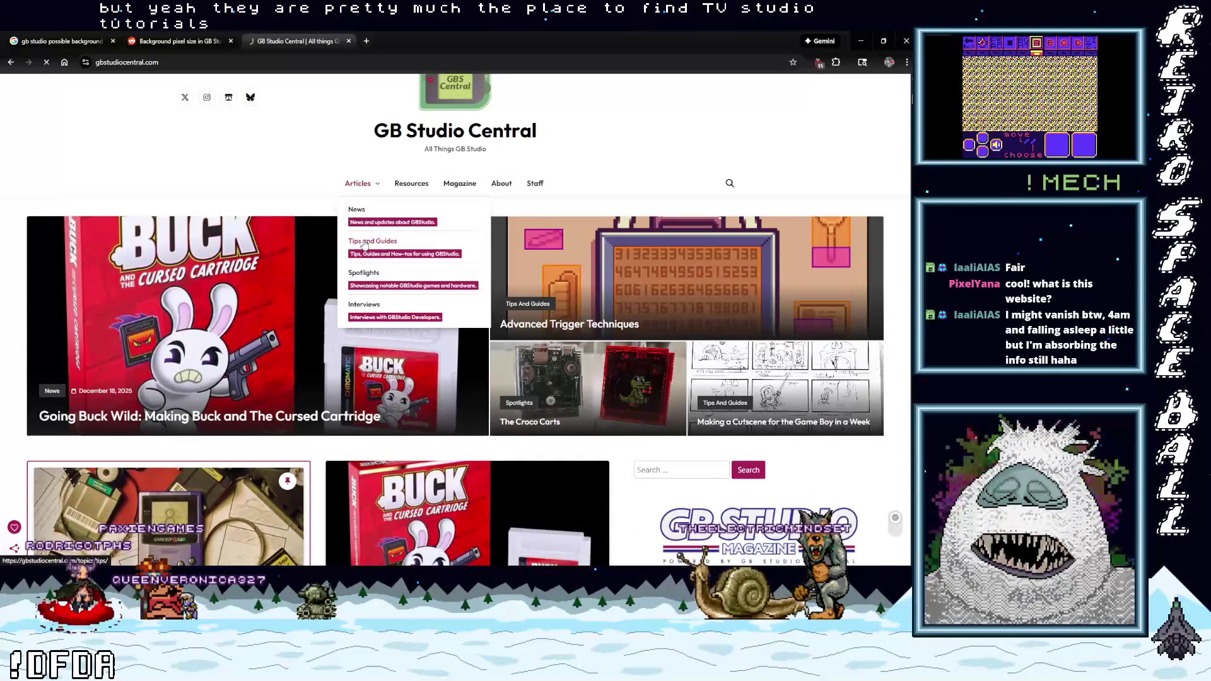
Scroll through the first page of the Tips and Guides archive down to its pagination bar.
scroll(366, 328, "down", 3)
scroll(366, 338, "up", 3)
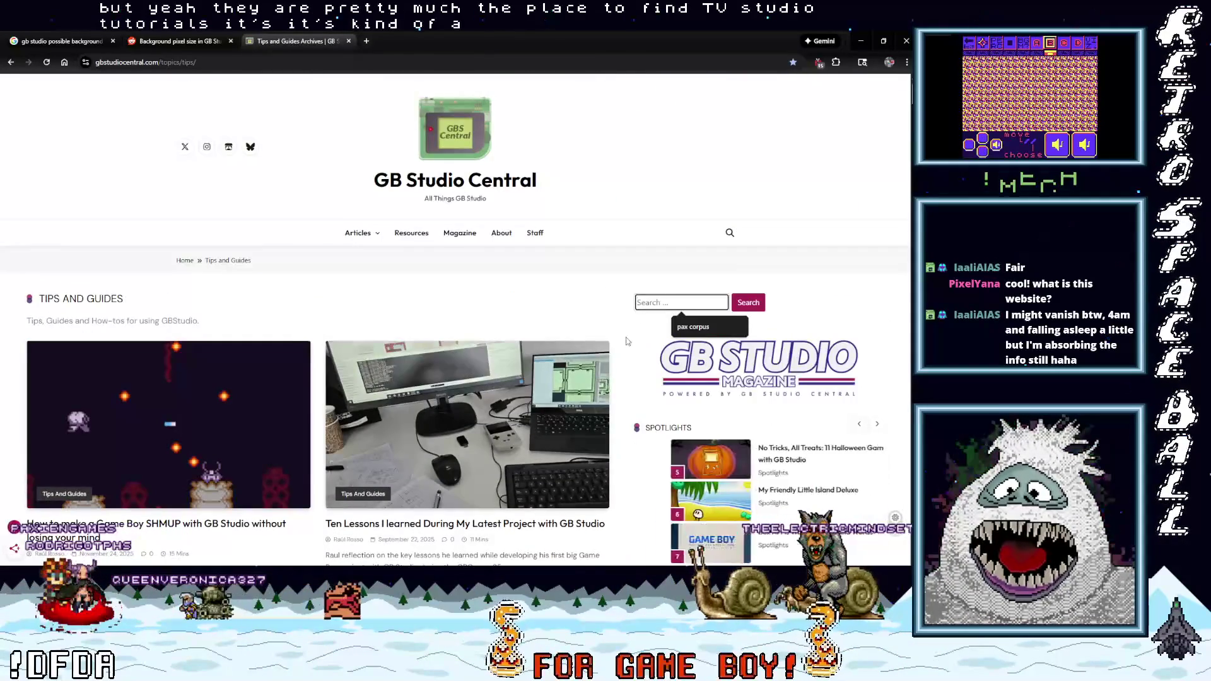
scroll(619, 344, "down", 5)
scroll(618, 344, "down", 4)
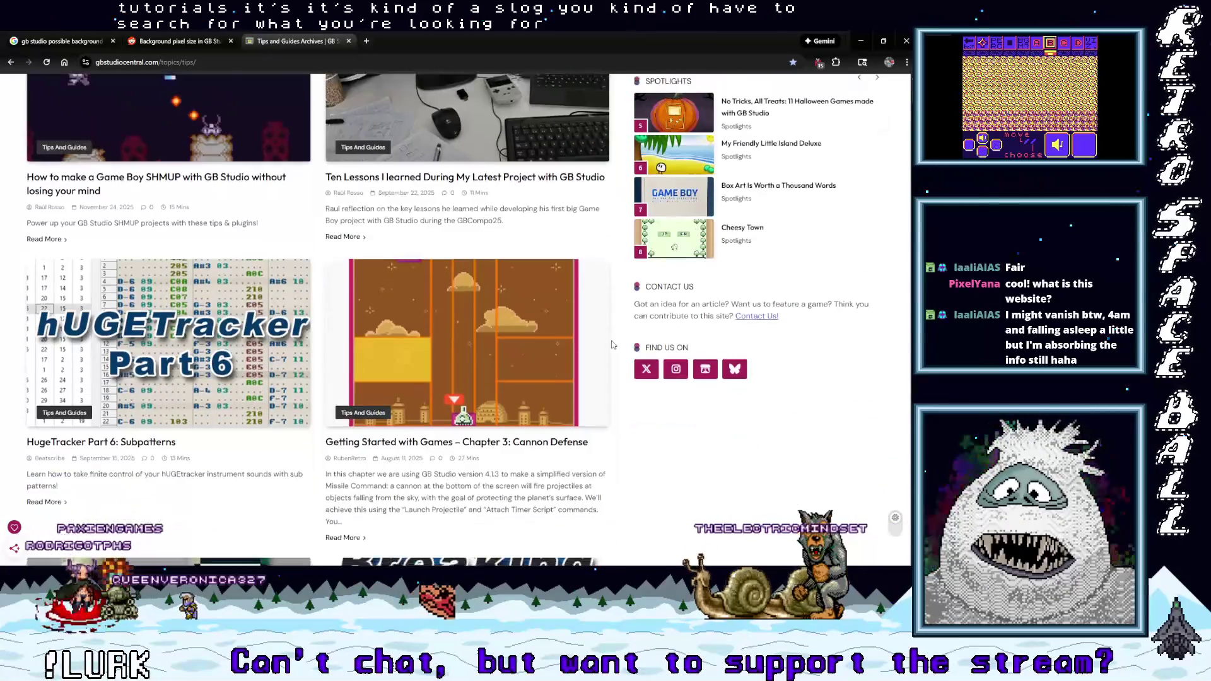
scroll(611, 345, "down", 14)
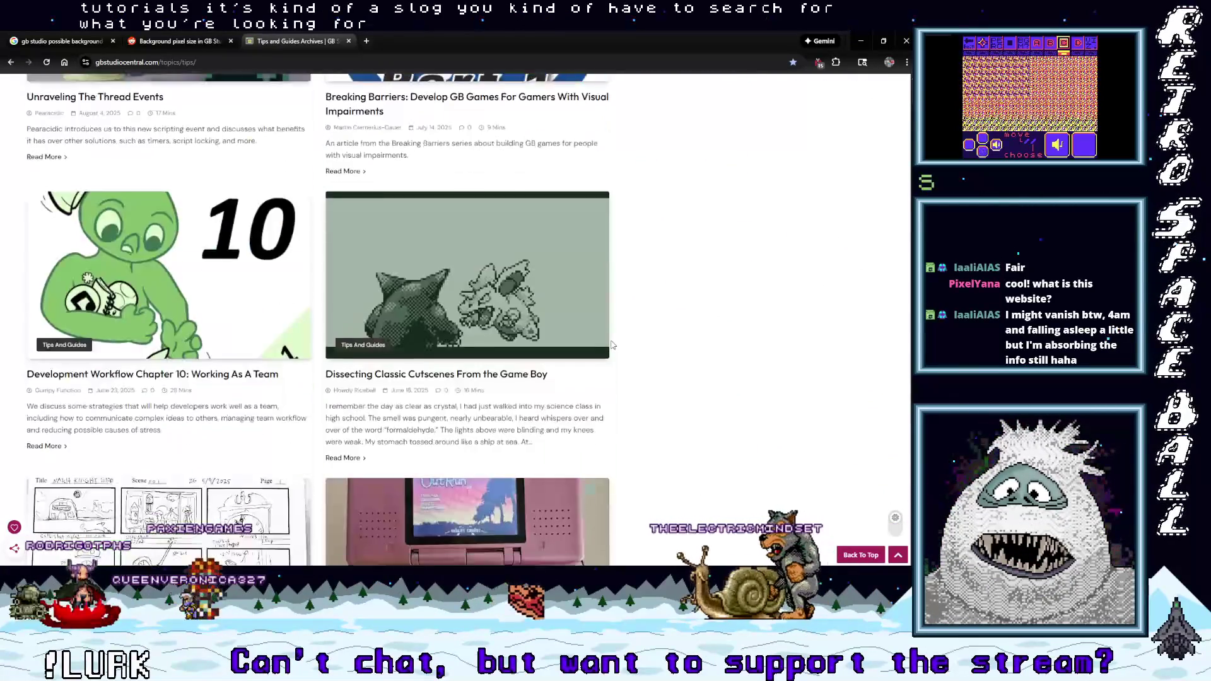
scroll(612, 366, "up", 7)
scroll(613, 366, "up", 15)
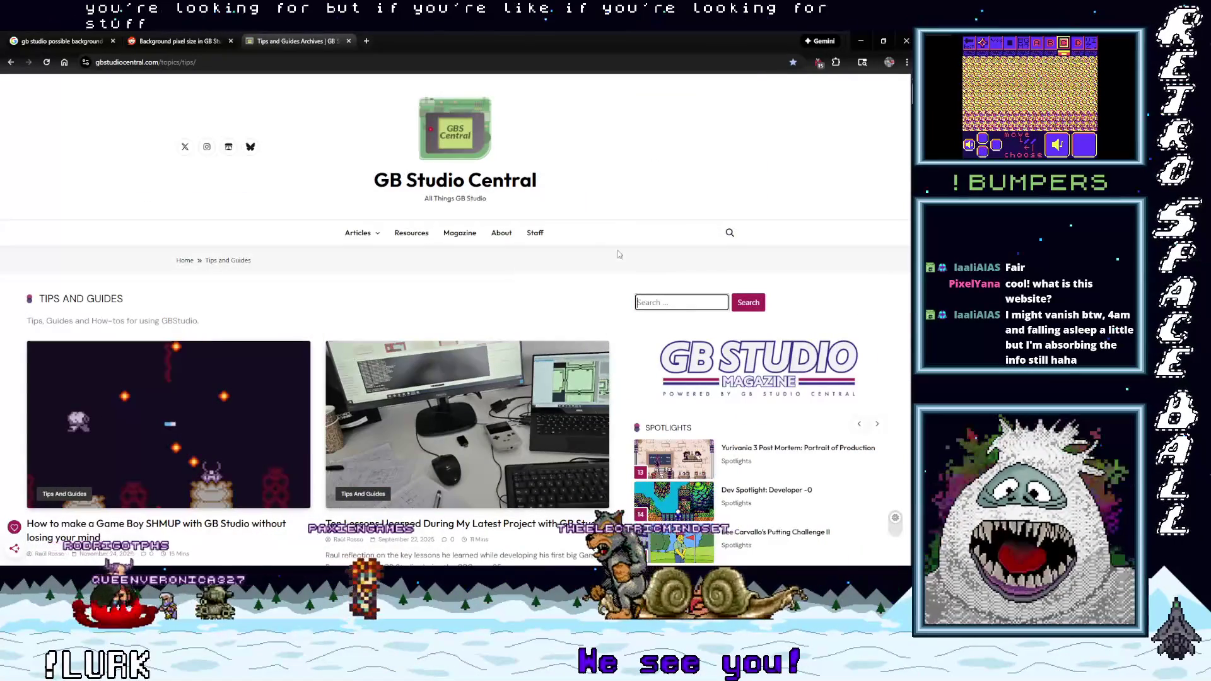
scroll(523, 300, "down", 4)
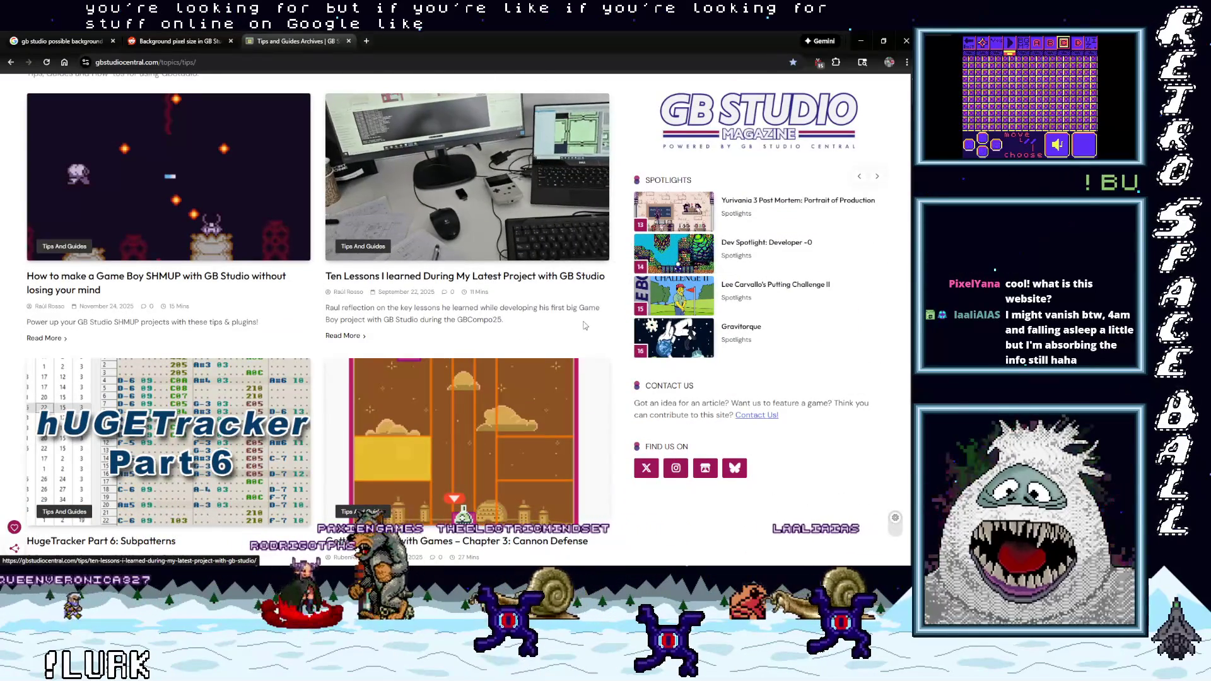
scroll(542, 208, "down", 8)
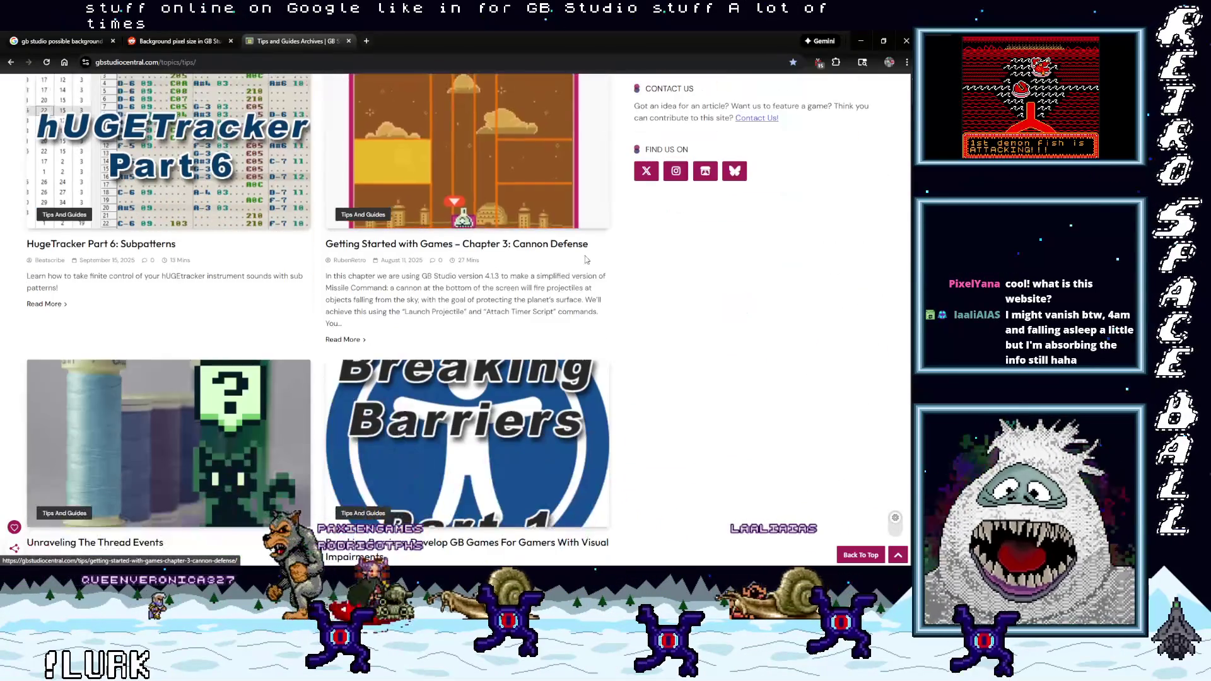
scroll(585, 262, "down", 10)
scroll(611, 286, "up", 13)
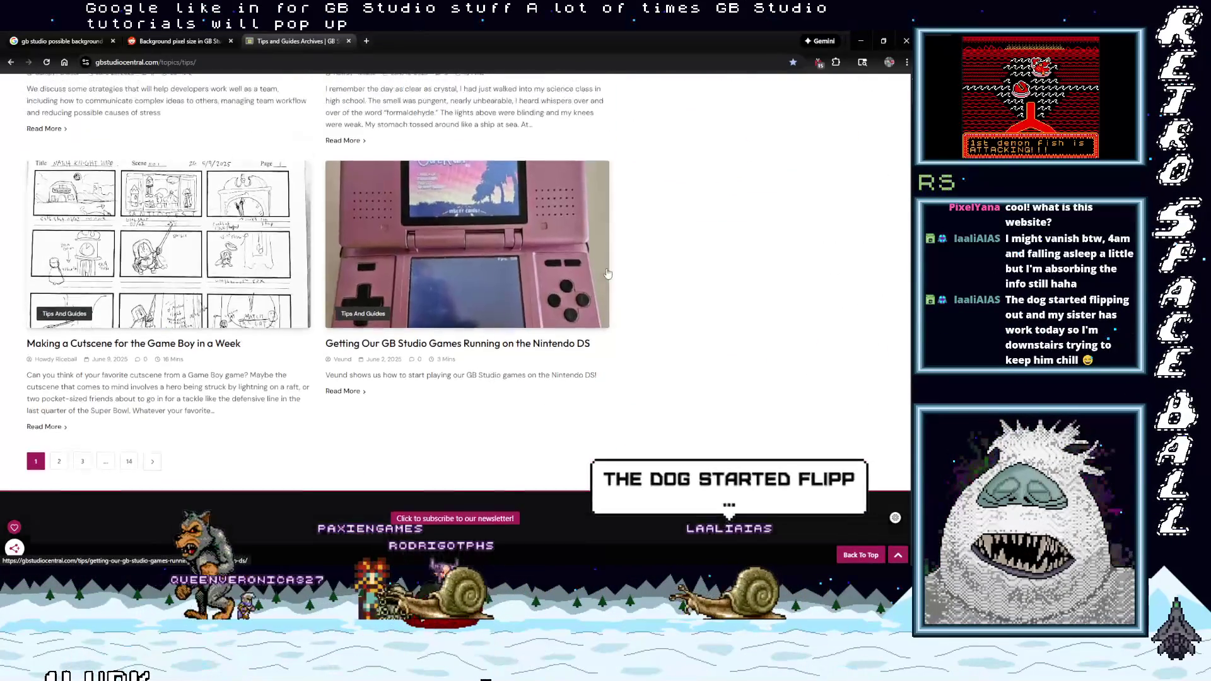
scroll(610, 286, "up", 4)
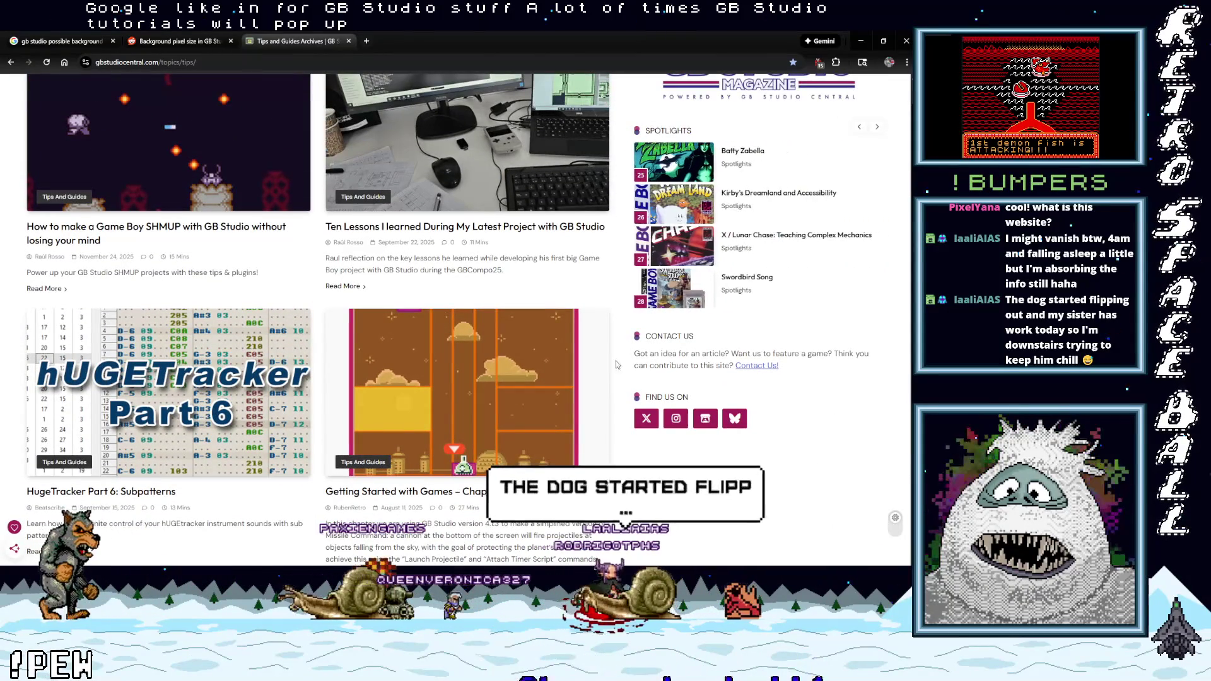
scroll(616, 334, "up", 2)
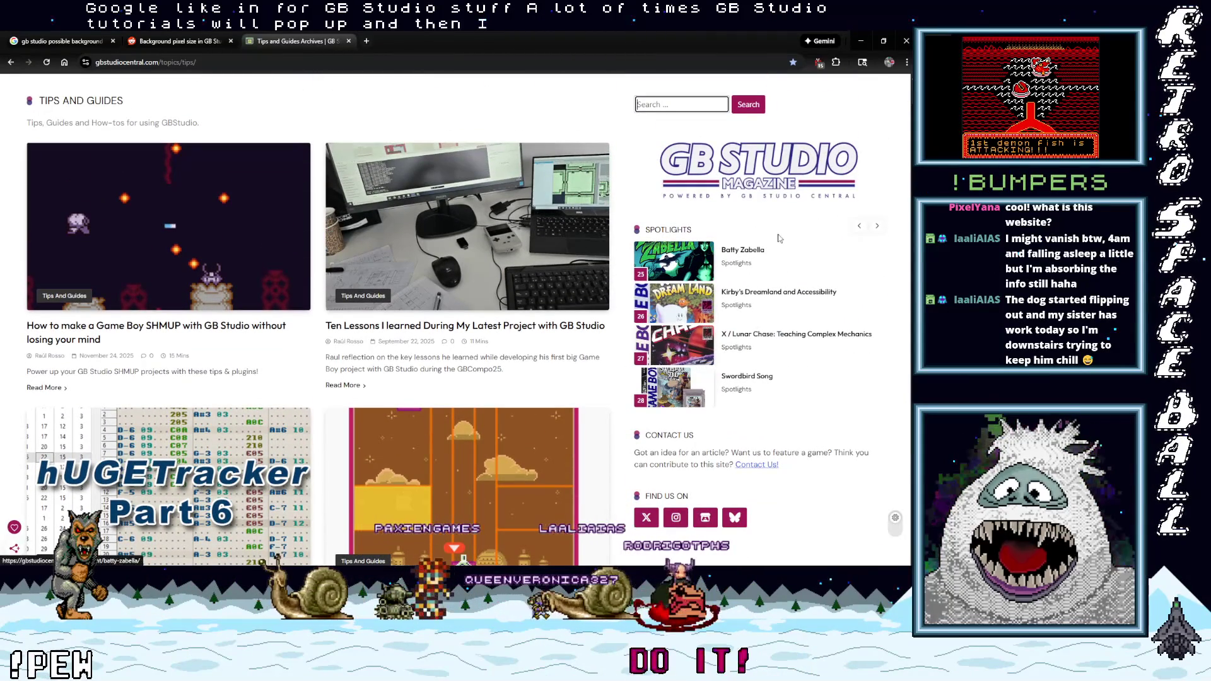
scroll(483, 295, "up", 4)
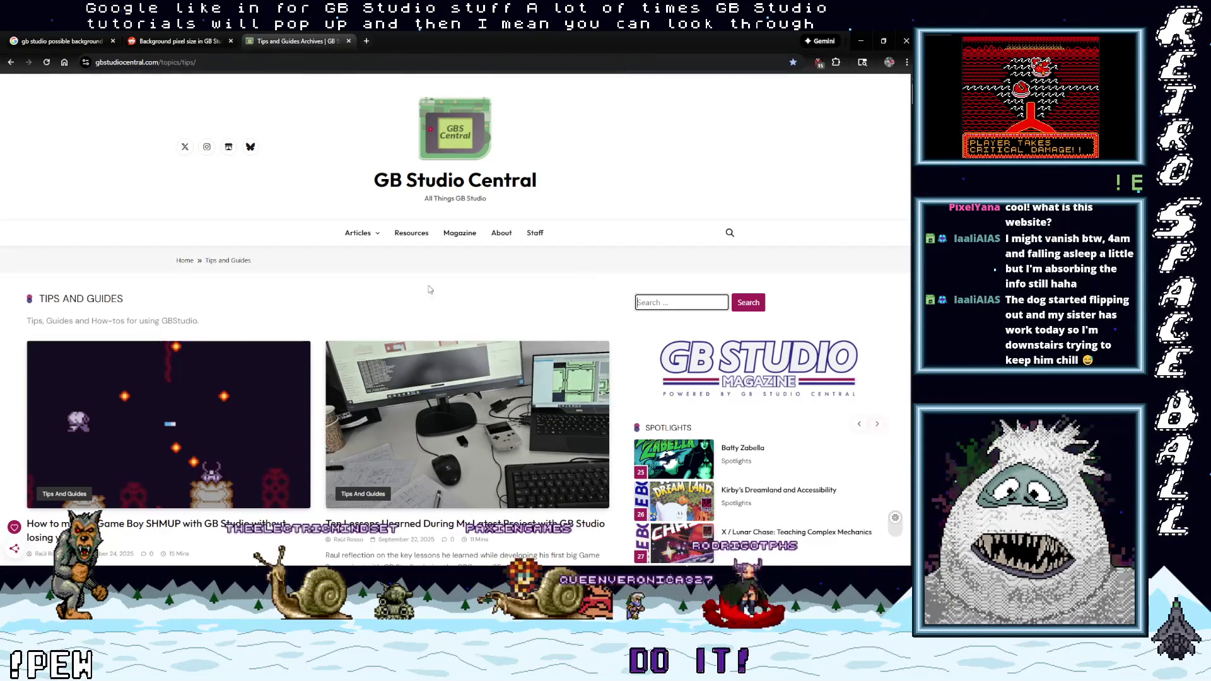
scroll(217, 315, "down", 20)
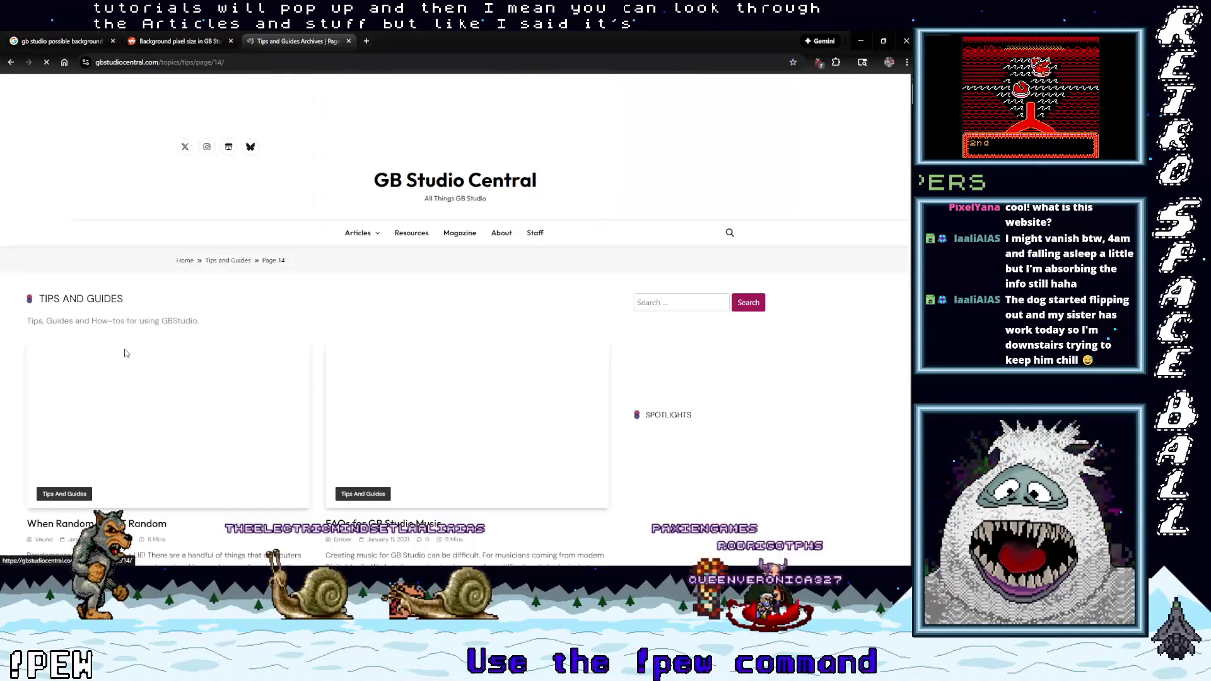
Go to page 13 of the Tips and Guides archive.
scroll(433, 380, "down", 11)
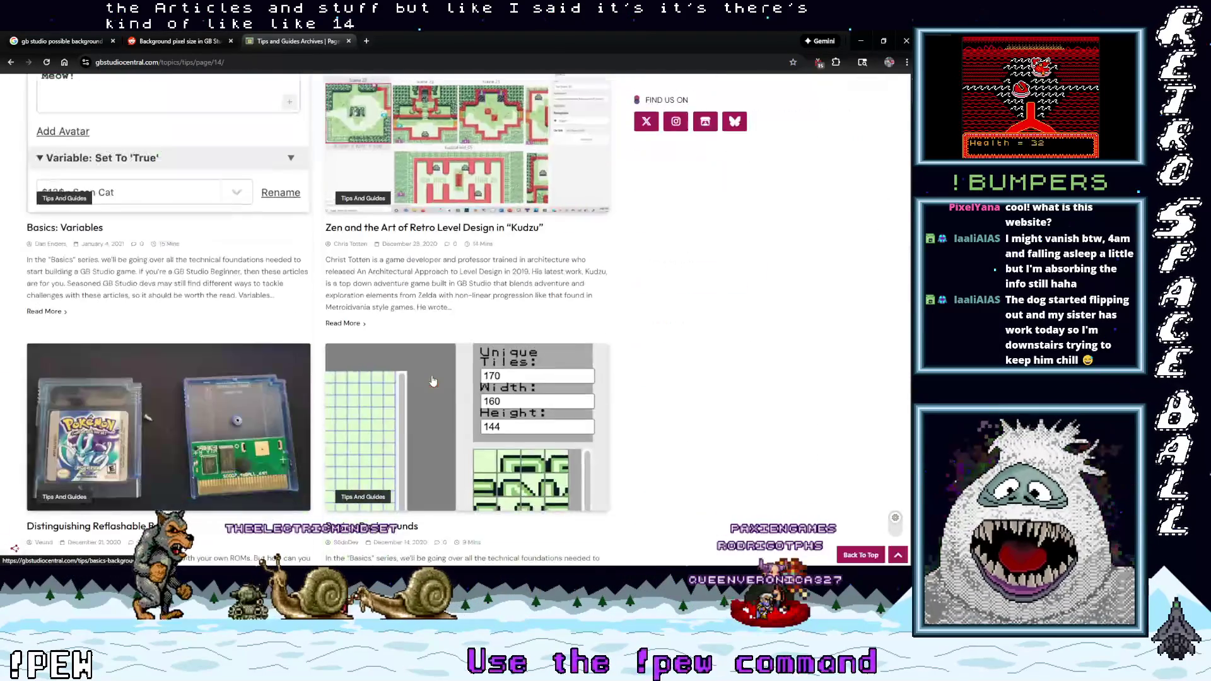
scroll(433, 380, "down", 15)
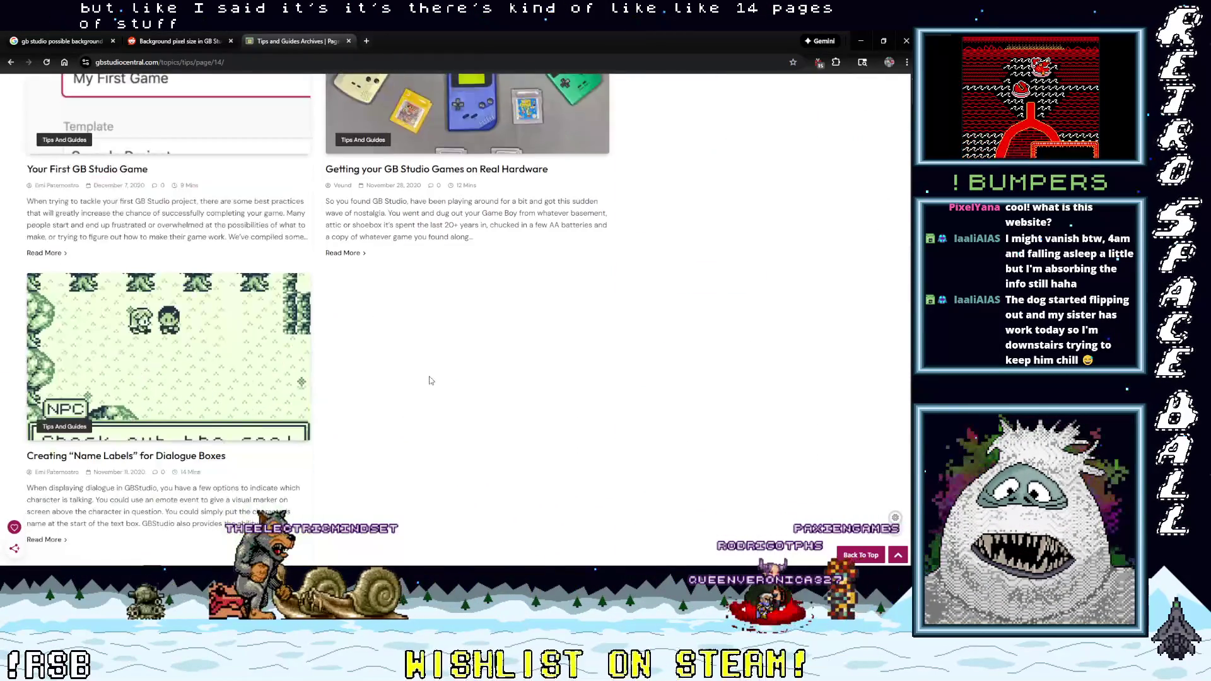
scroll(431, 381, "down", 4)
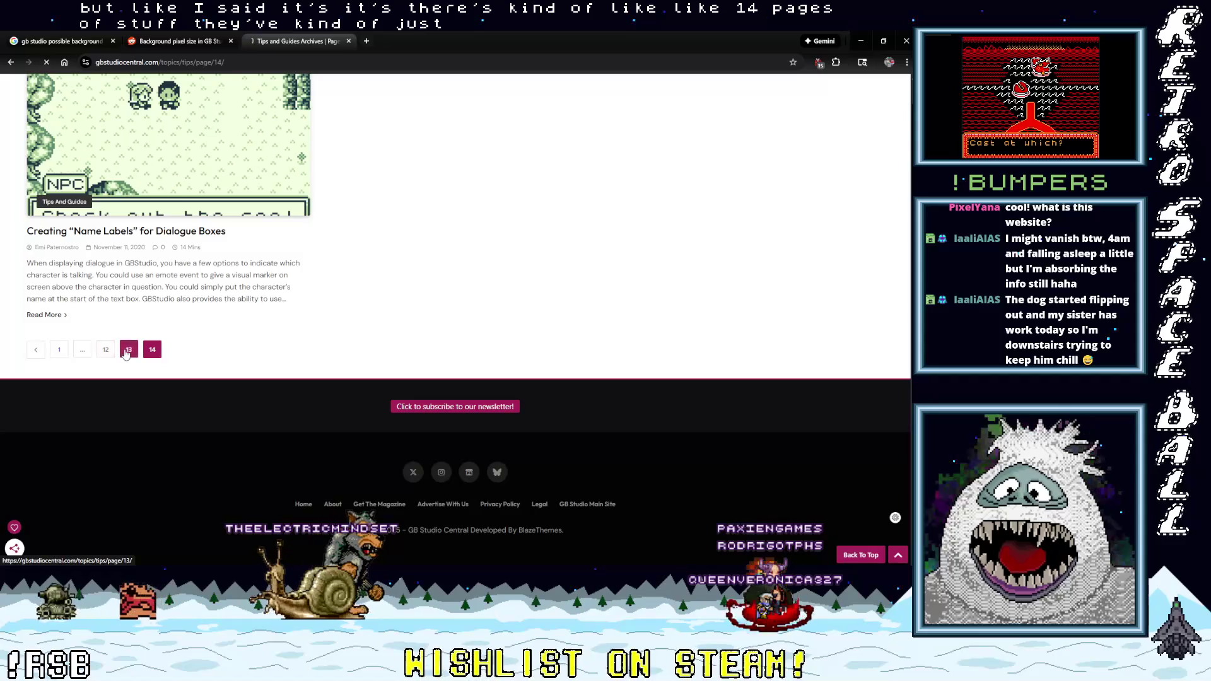
left_click(128, 350)
Browse page 13, then return to page 12 and scroll to the Math With Numbers Above 255 post.
scroll(295, 396, "down", 4)
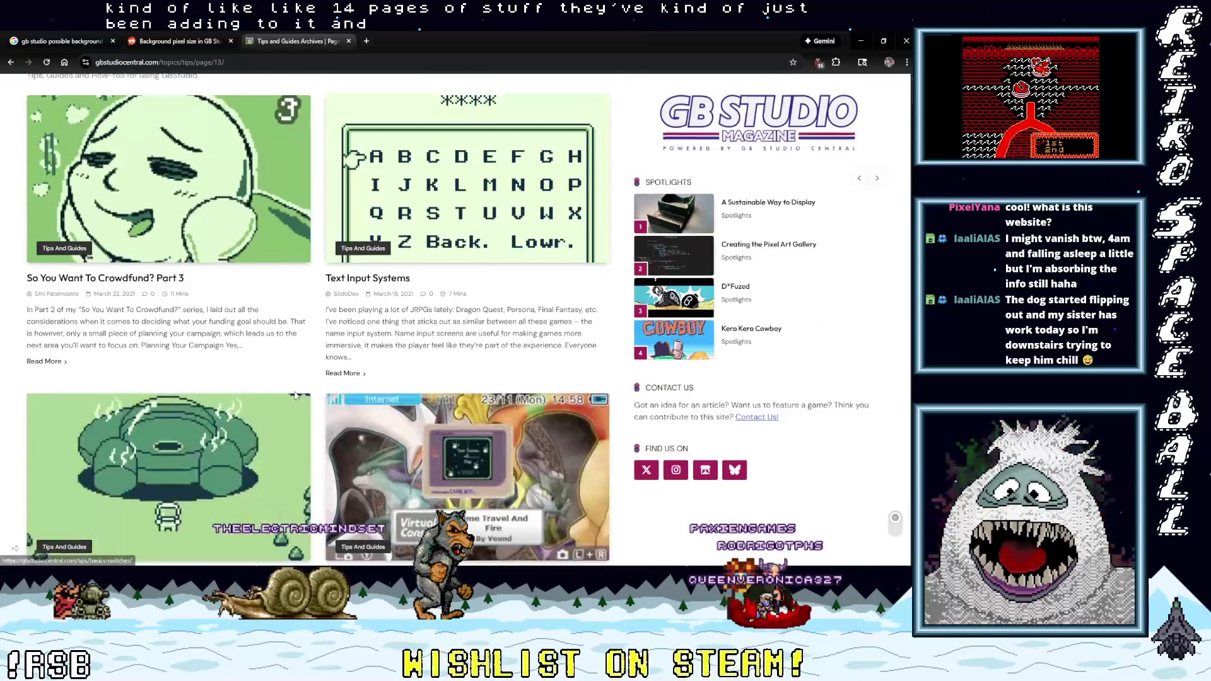
scroll(296, 396, "up", 2)
scroll(293, 395, "down", 8)
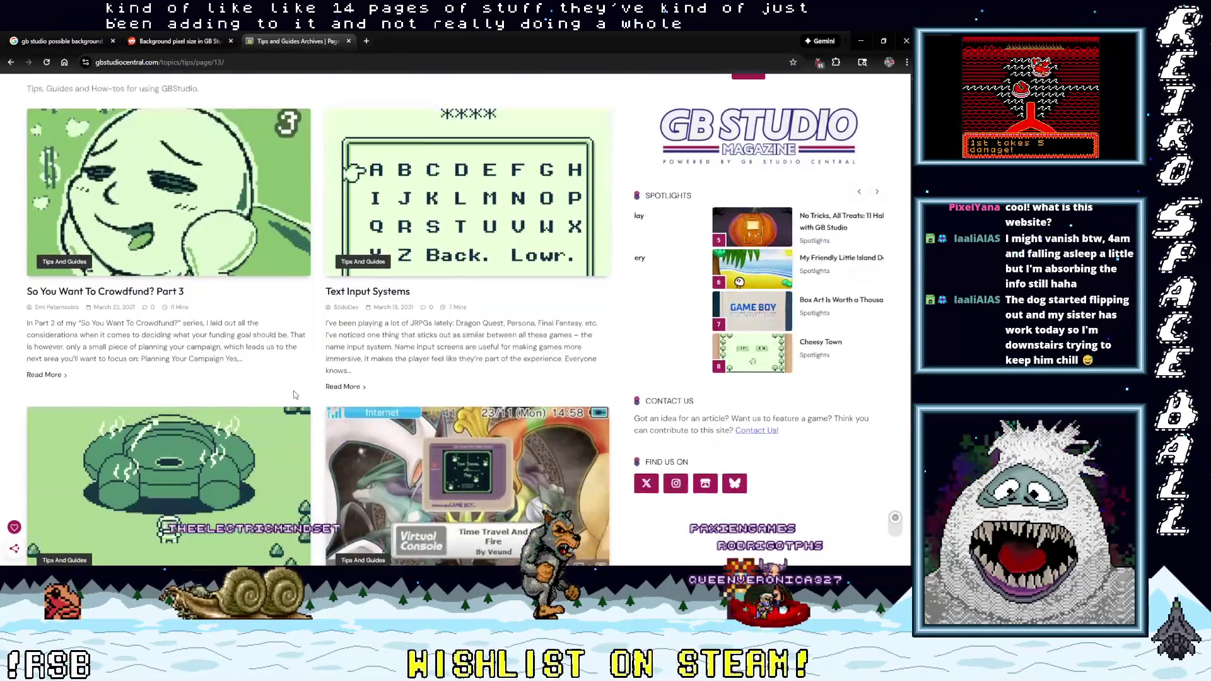
scroll(289, 397, "down", 14)
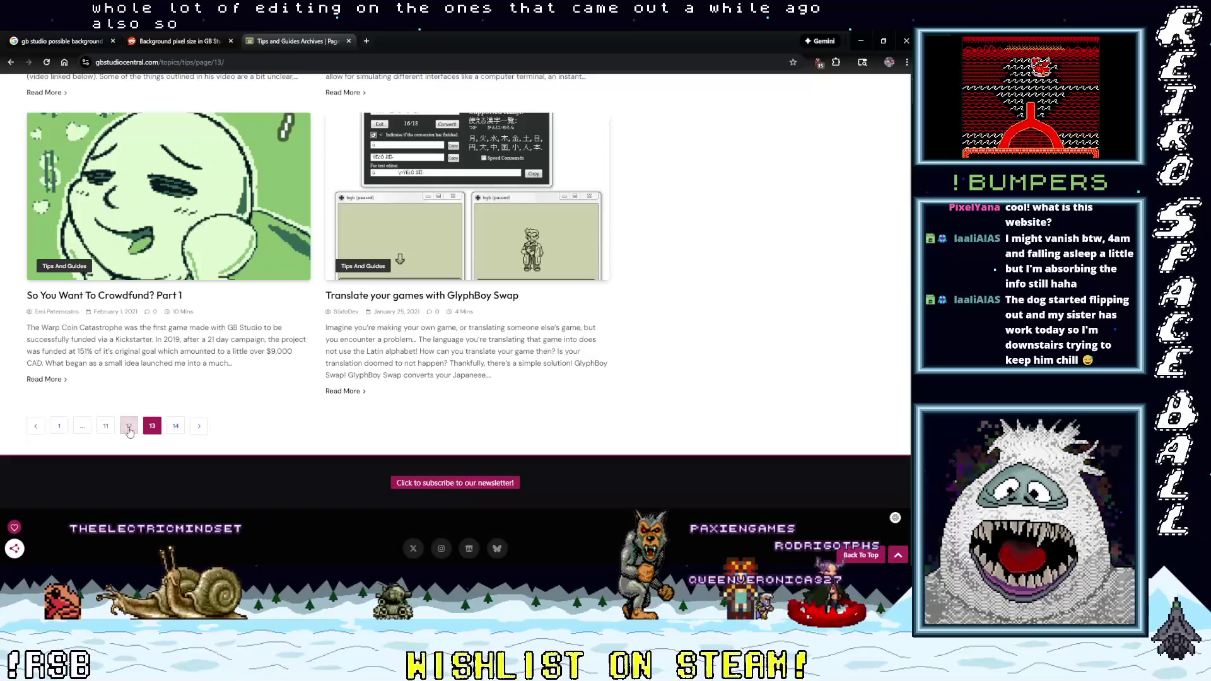
scroll(272, 381, "down", 2)
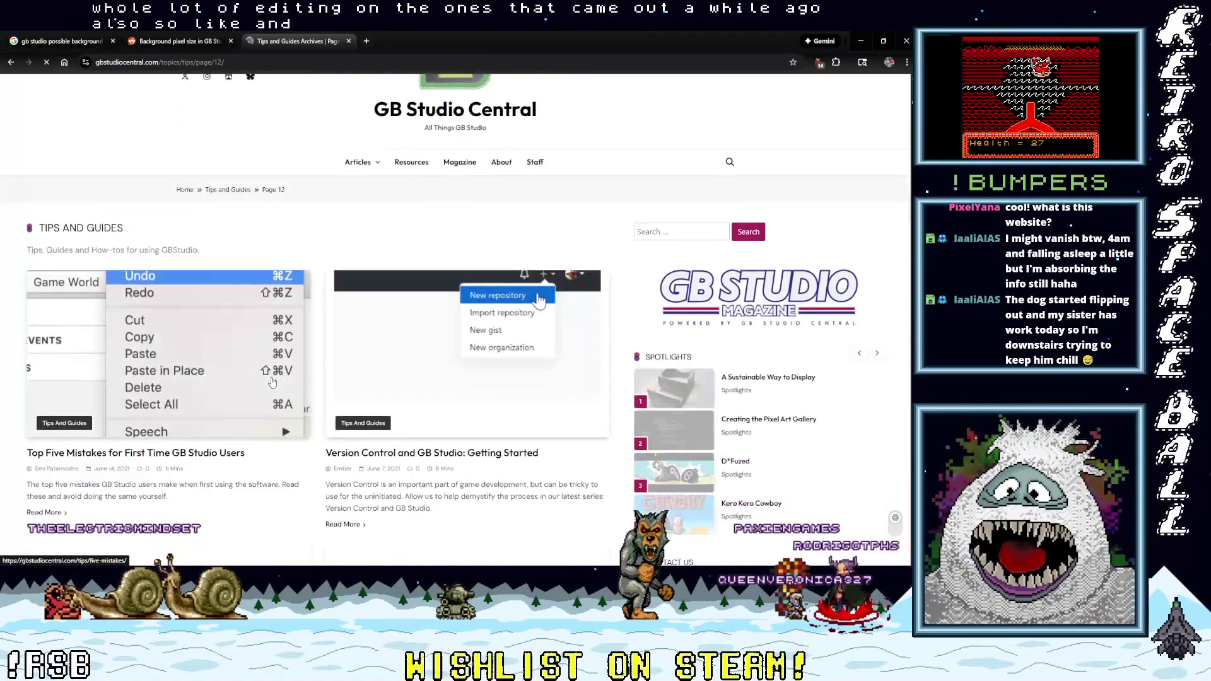
scroll(272, 382, "down", 4)
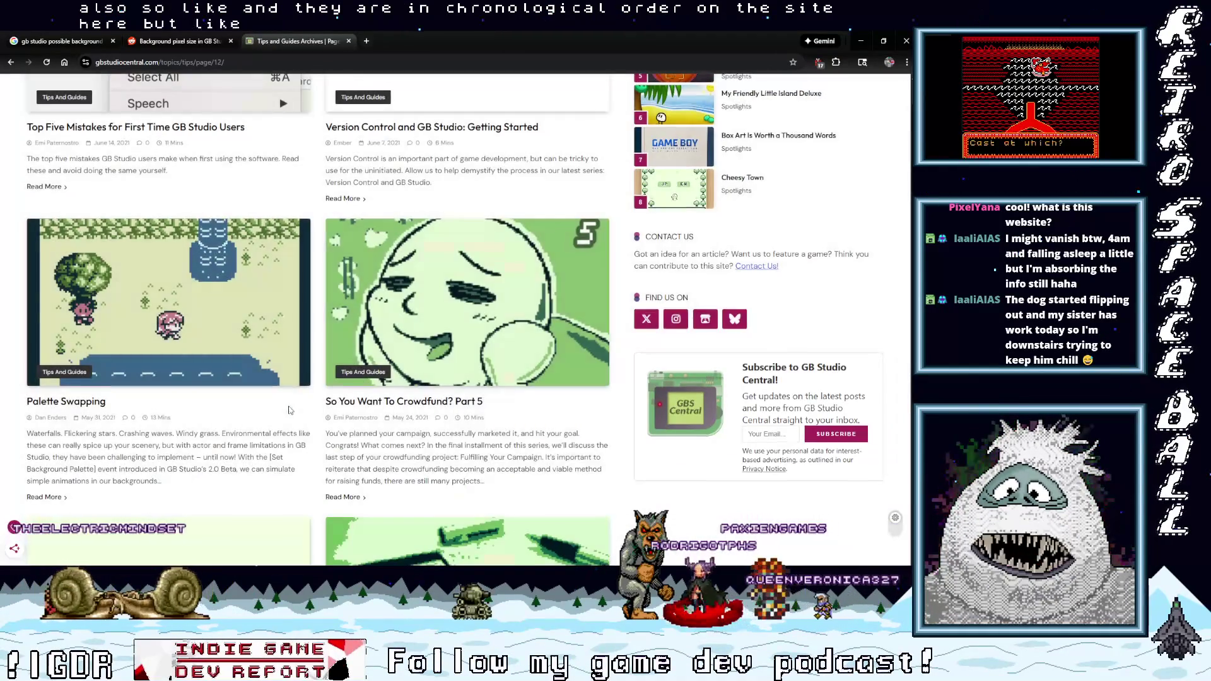
scroll(289, 410, "down", 3)
scroll(289, 410, "down", 7)
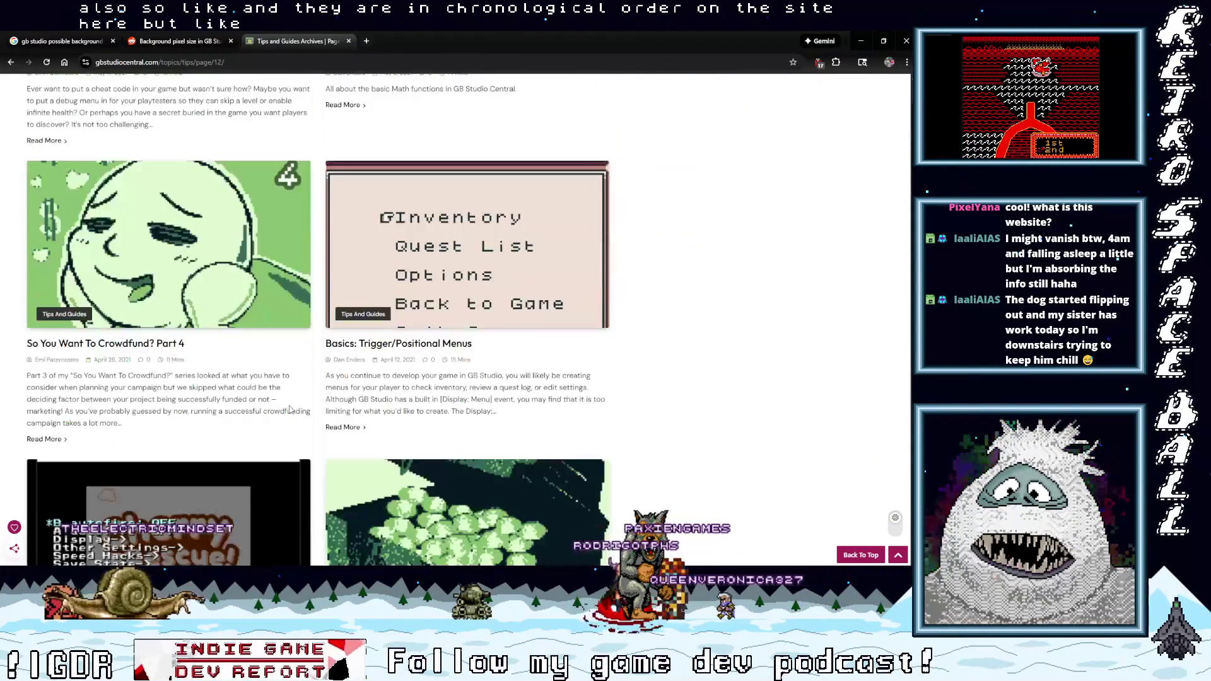
scroll(289, 410, "down", 4)
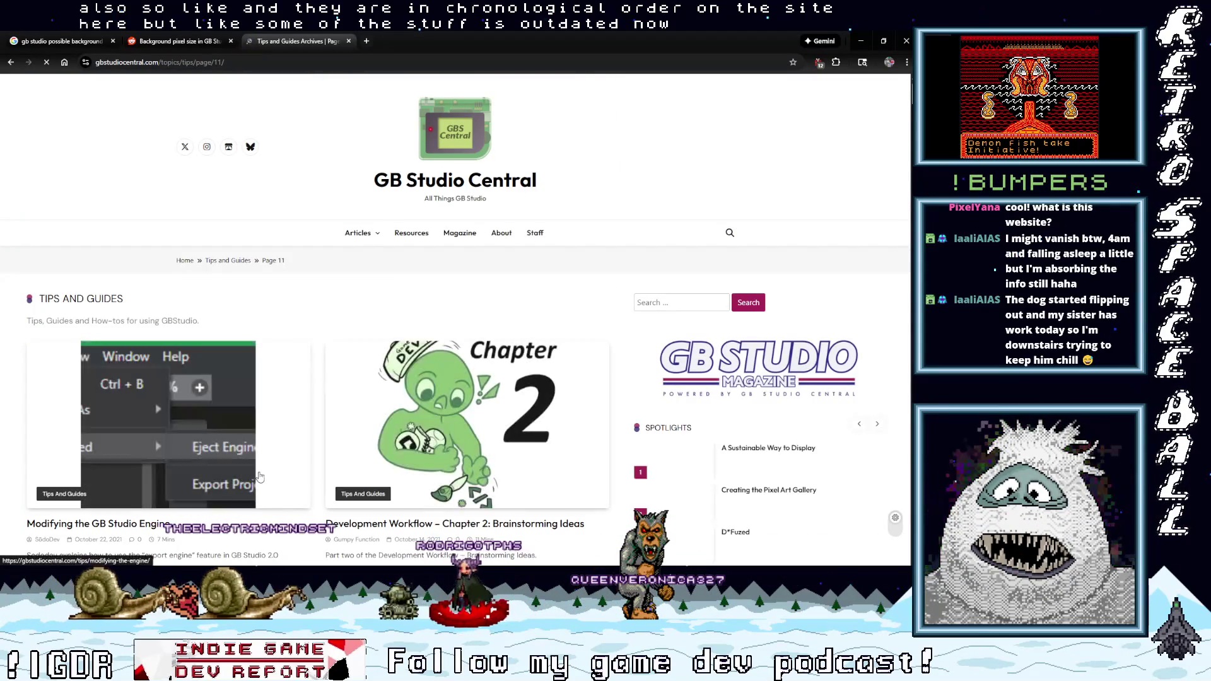
scroll(282, 478, "down", 15)
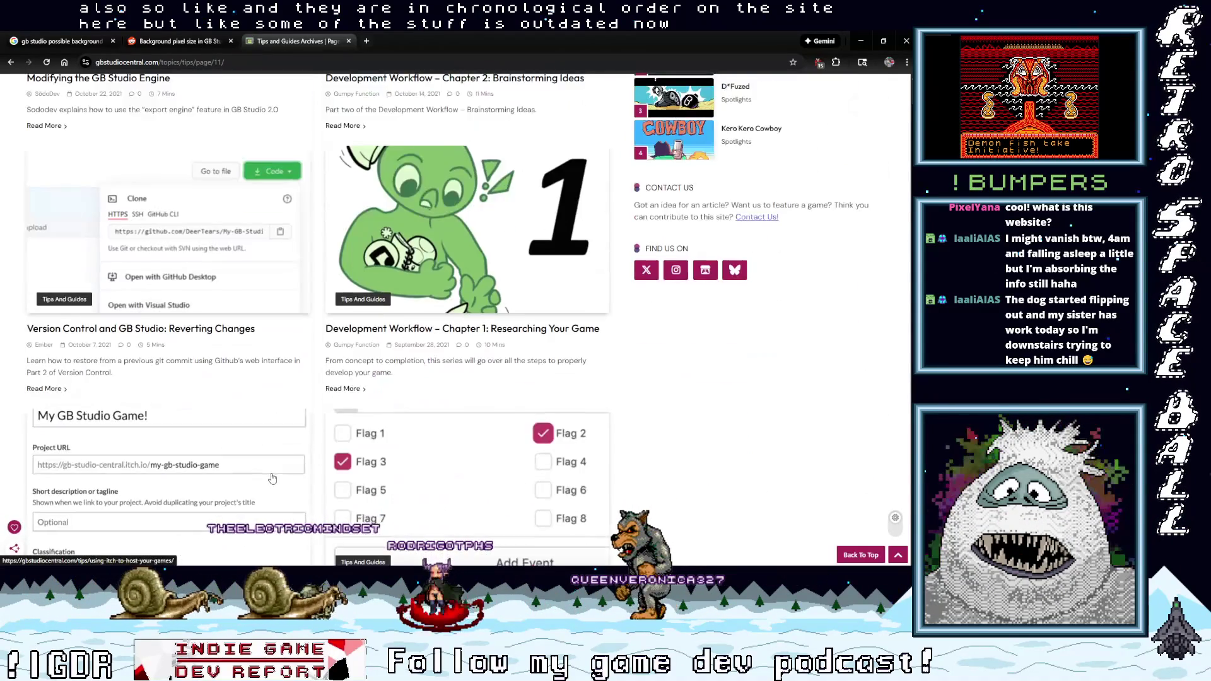
scroll(187, 503, "down", 3)
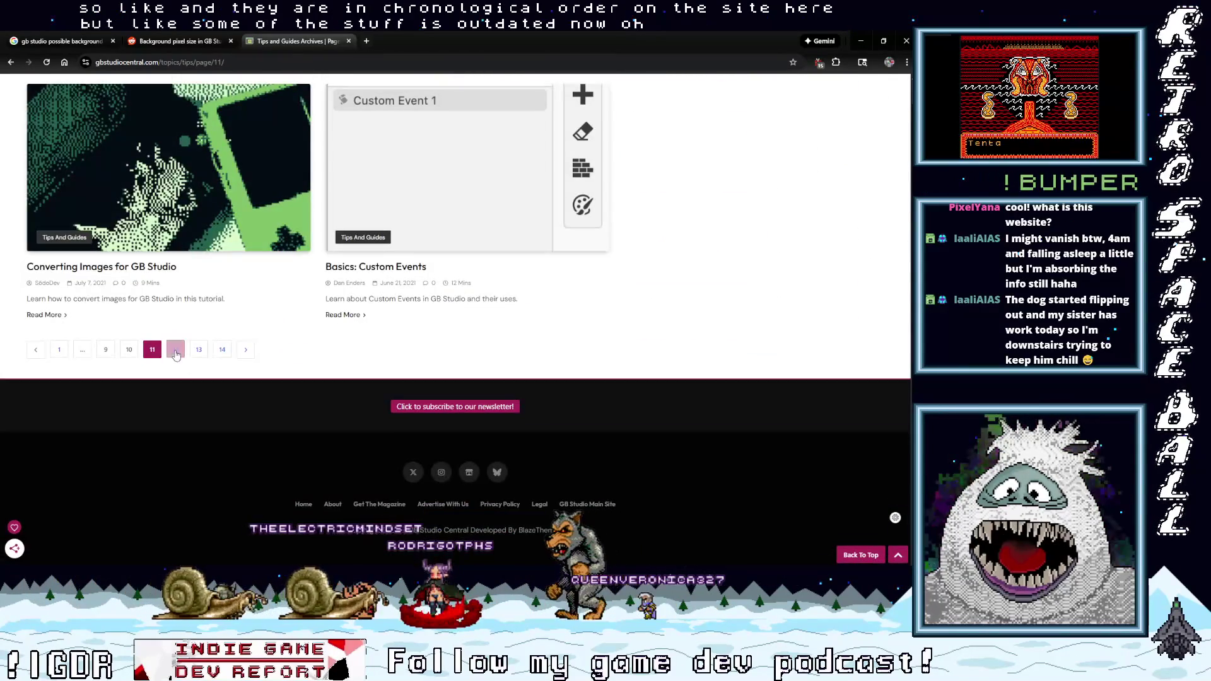
left_click(176, 351)
scroll(301, 472, "down", 10)
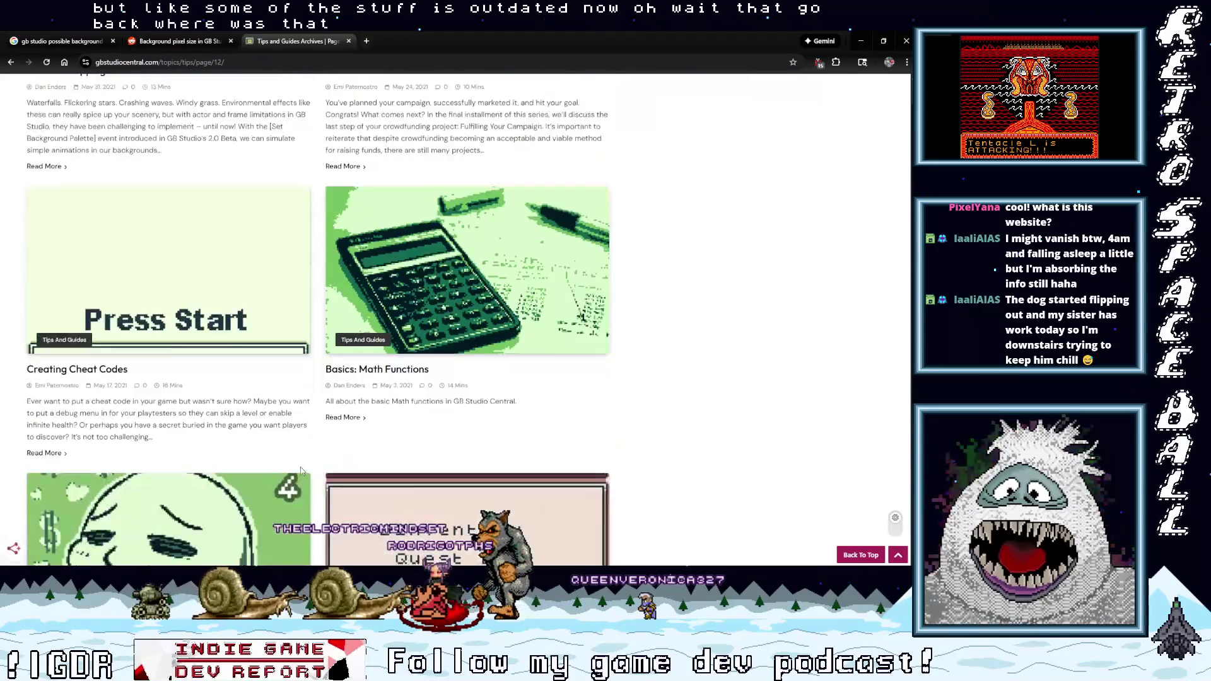
scroll(301, 471, "down", 10)
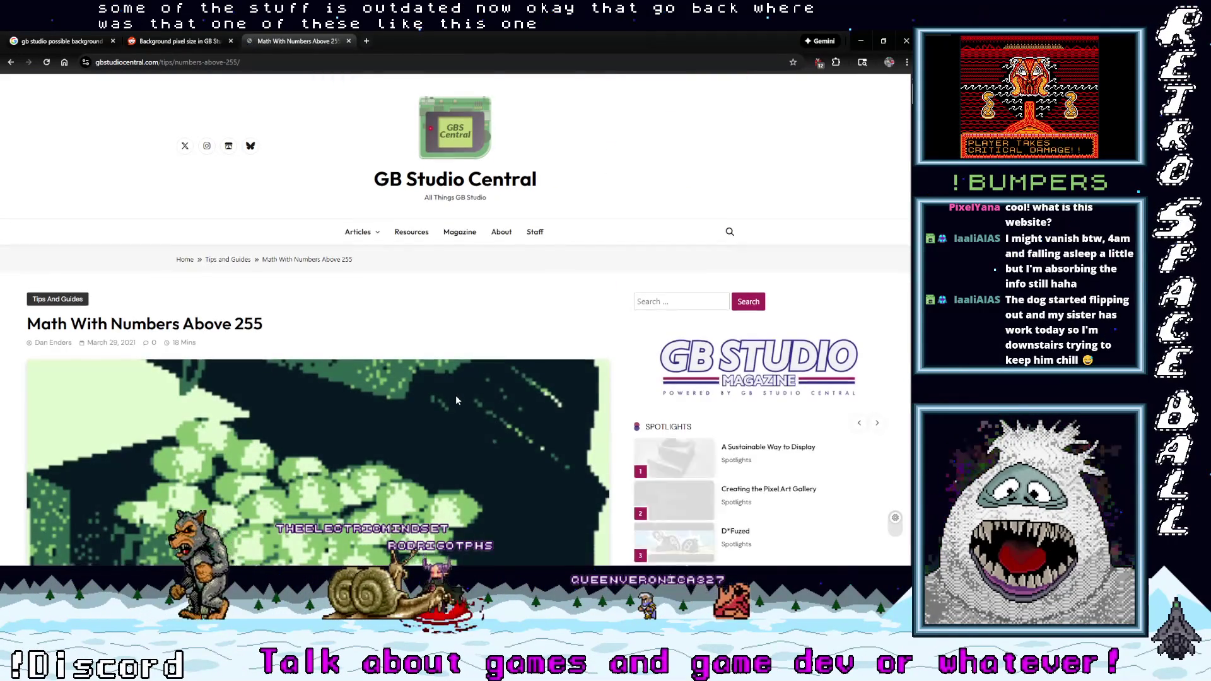
scroll(455, 397, "down", 5)
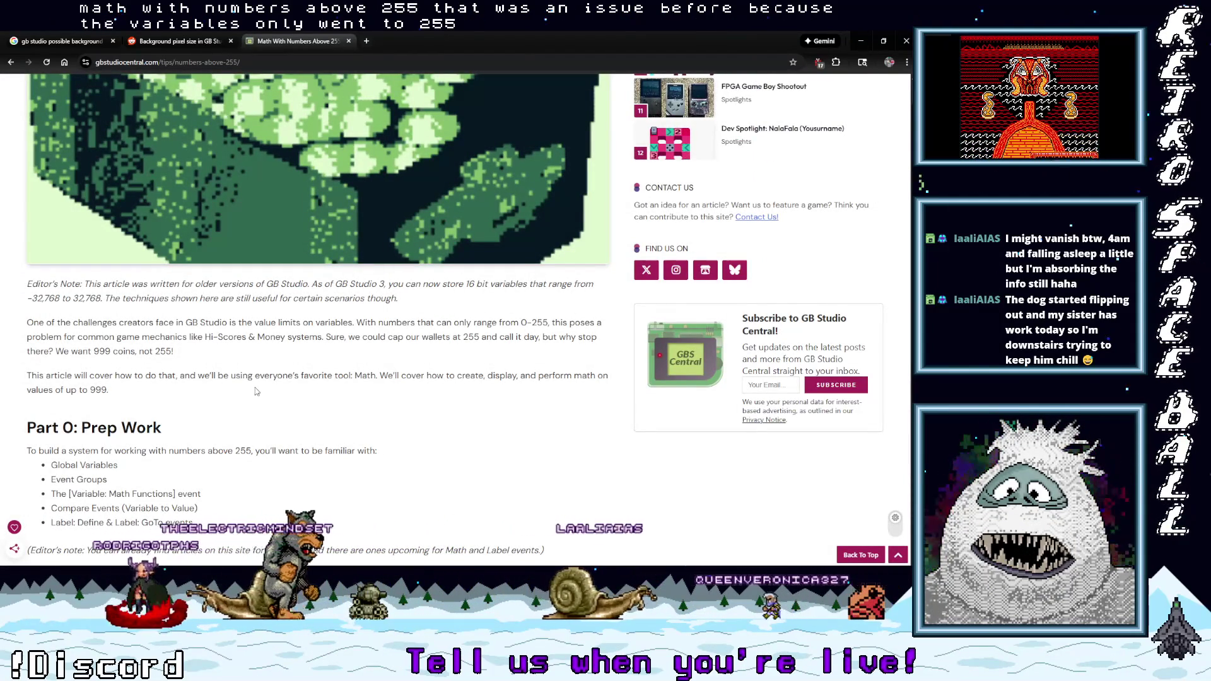
scroll(269, 404, "down", 2)
scroll(266, 402, "down", 3)
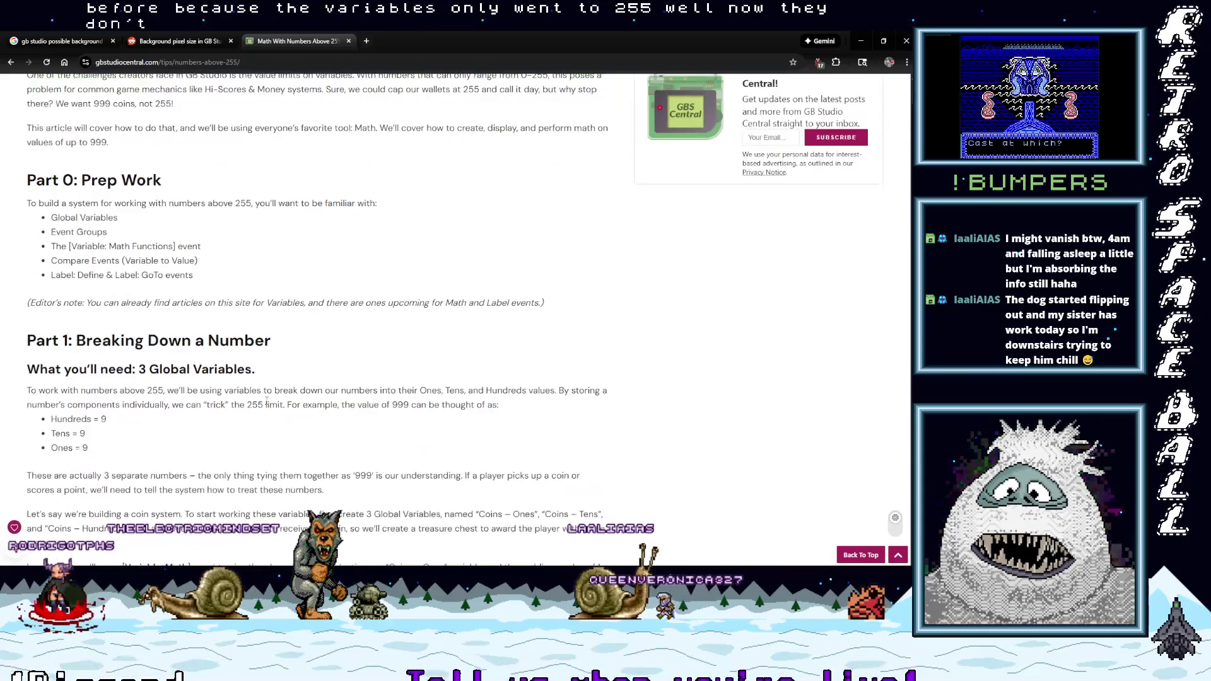
scroll(266, 405, "down", 1)
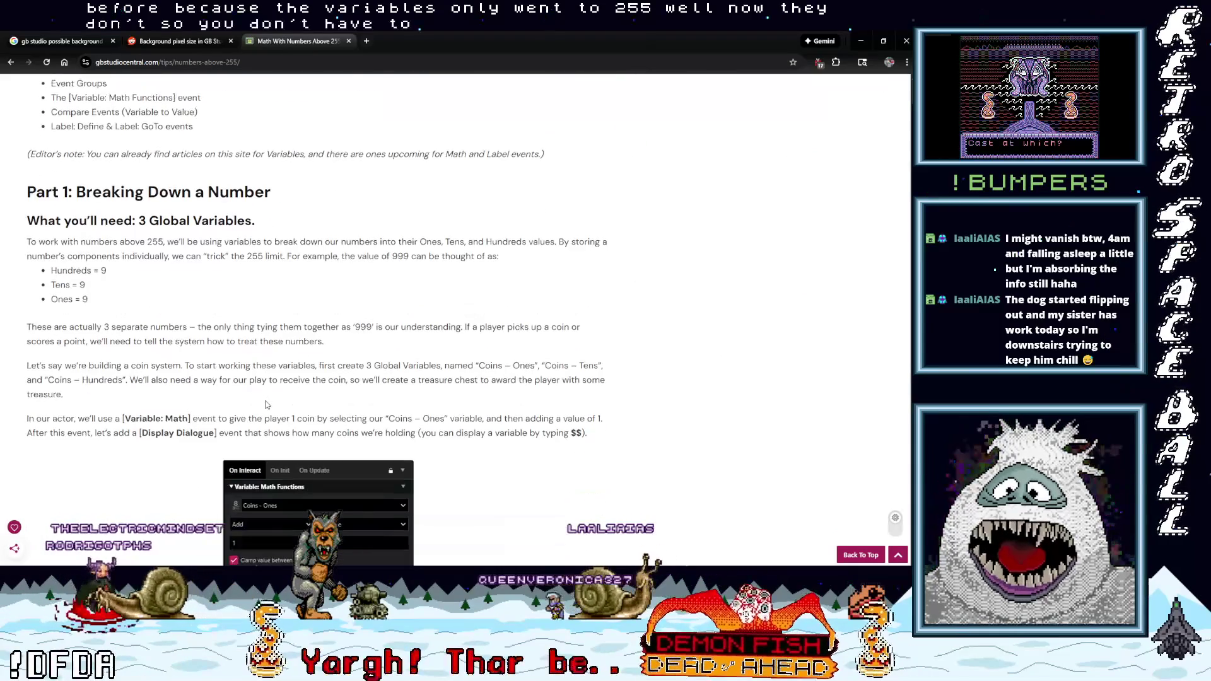
scroll(194, 410, "down", 4)
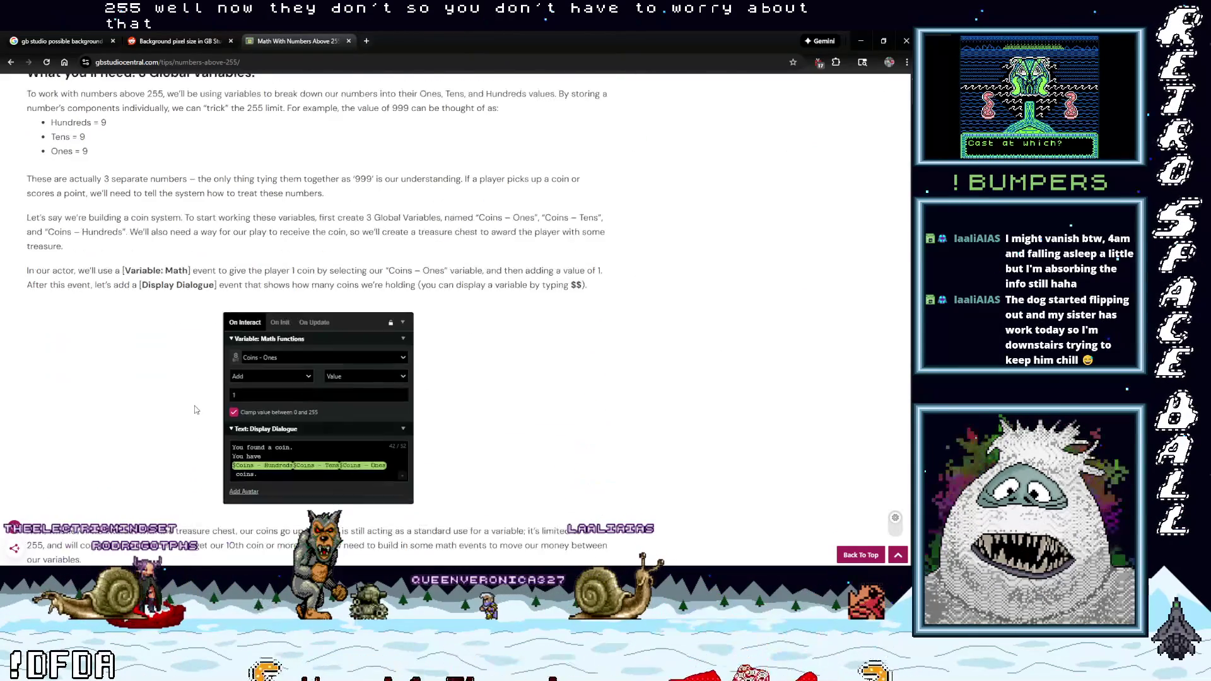
scroll(194, 410, "down", 8)
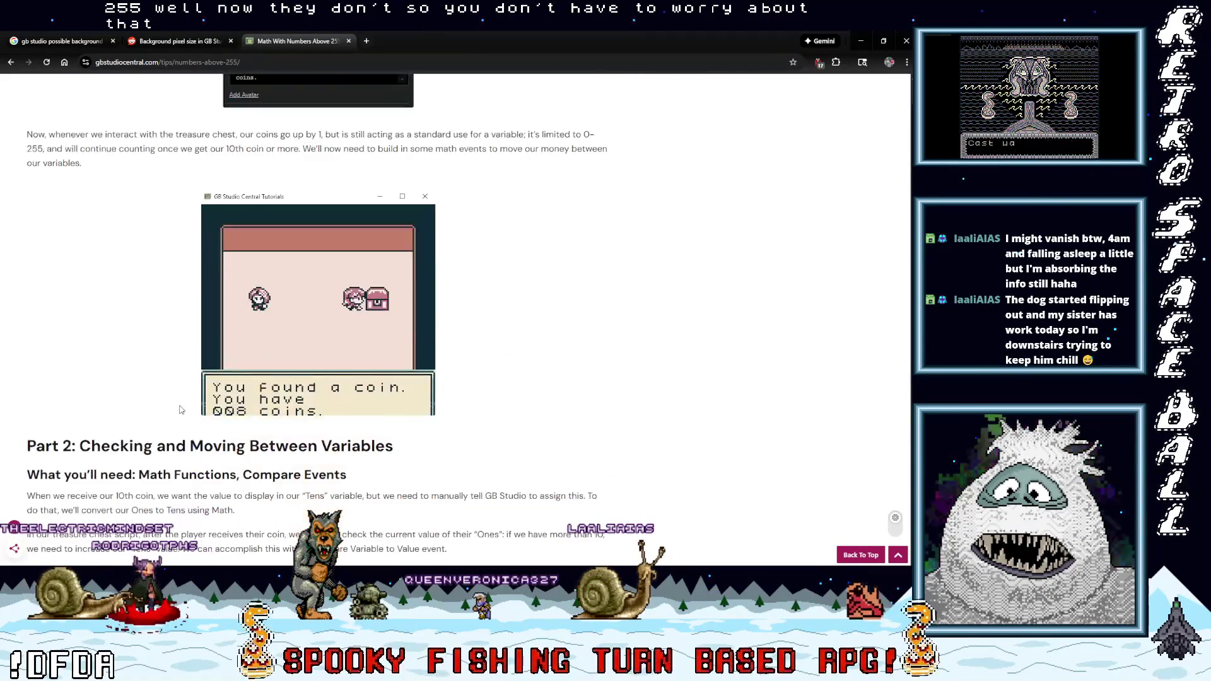
scroll(176, 411, "down", 14)
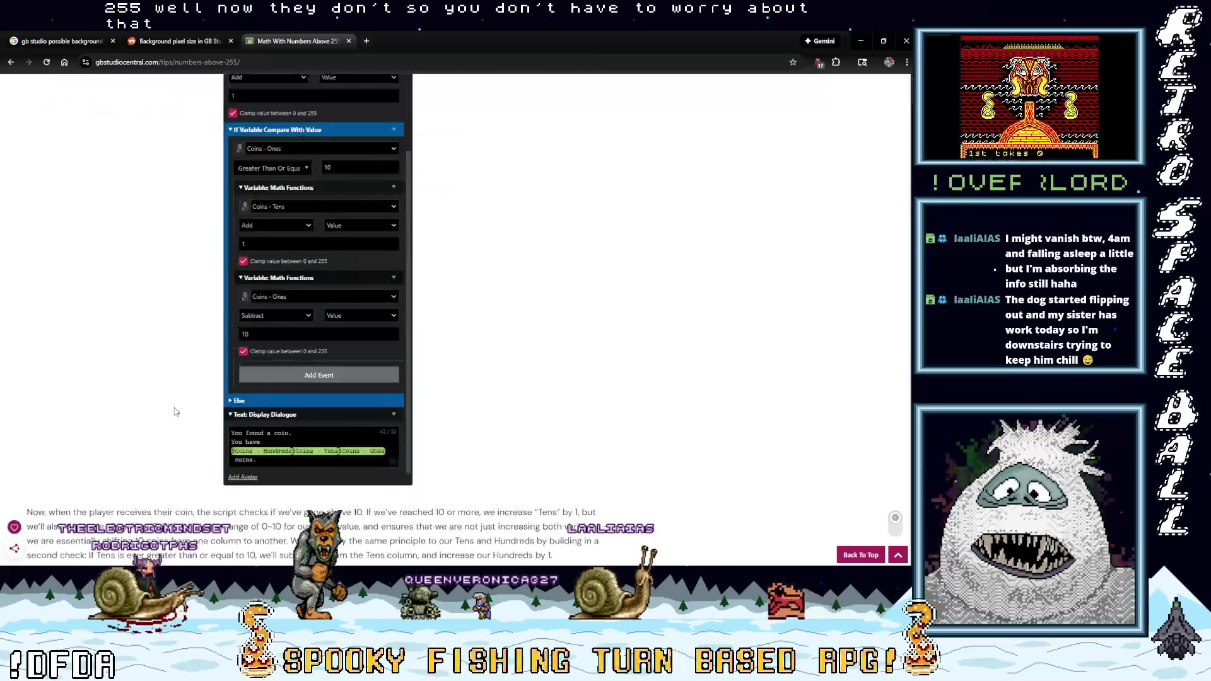
scroll(179, 411, "down", 4)
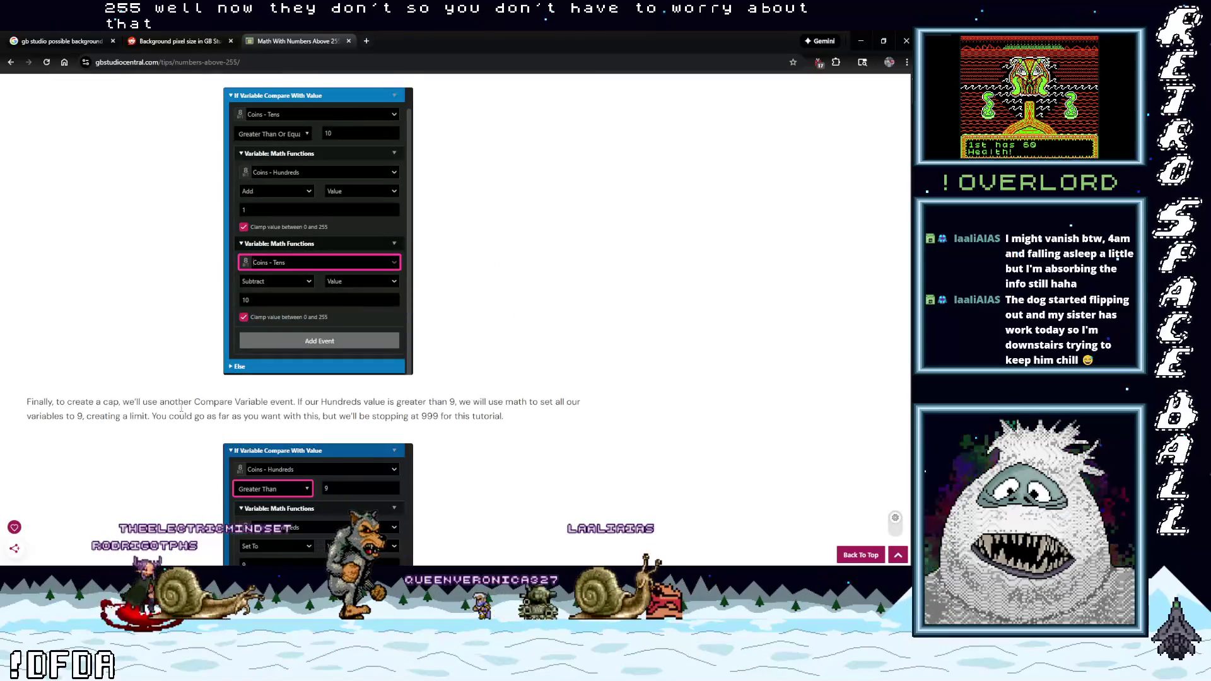
scroll(181, 409, "down", 1)
scroll(181, 411, "up", 9)
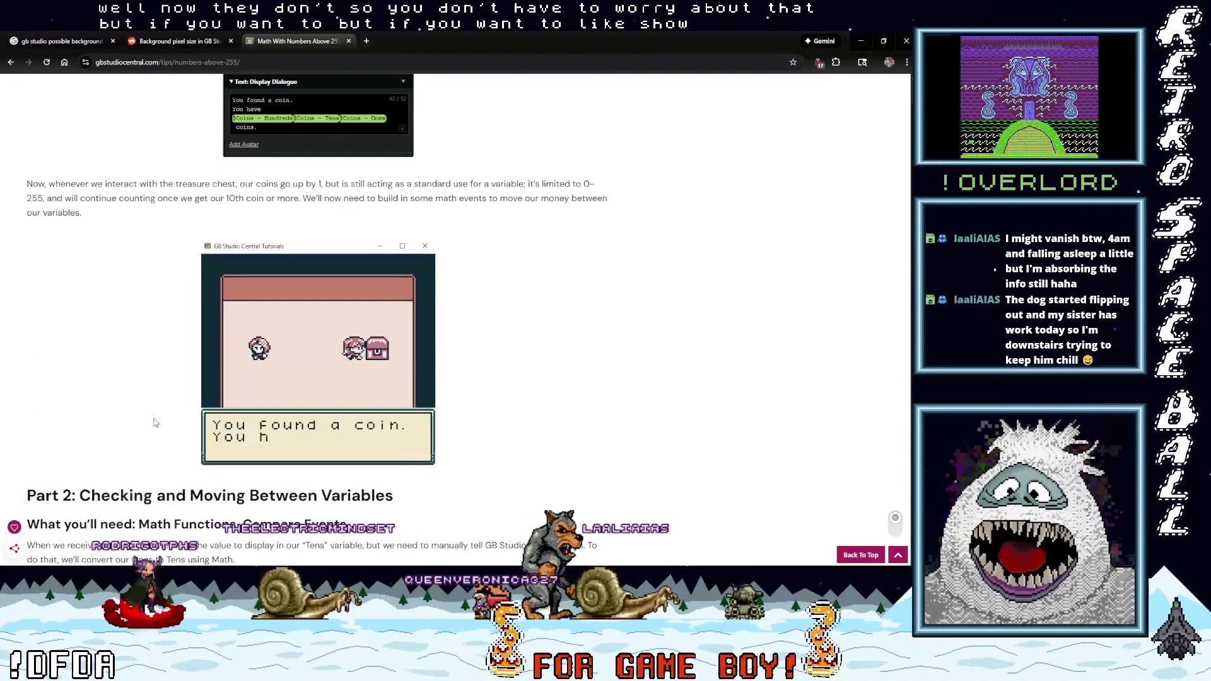
scroll(155, 423, "up", 3)
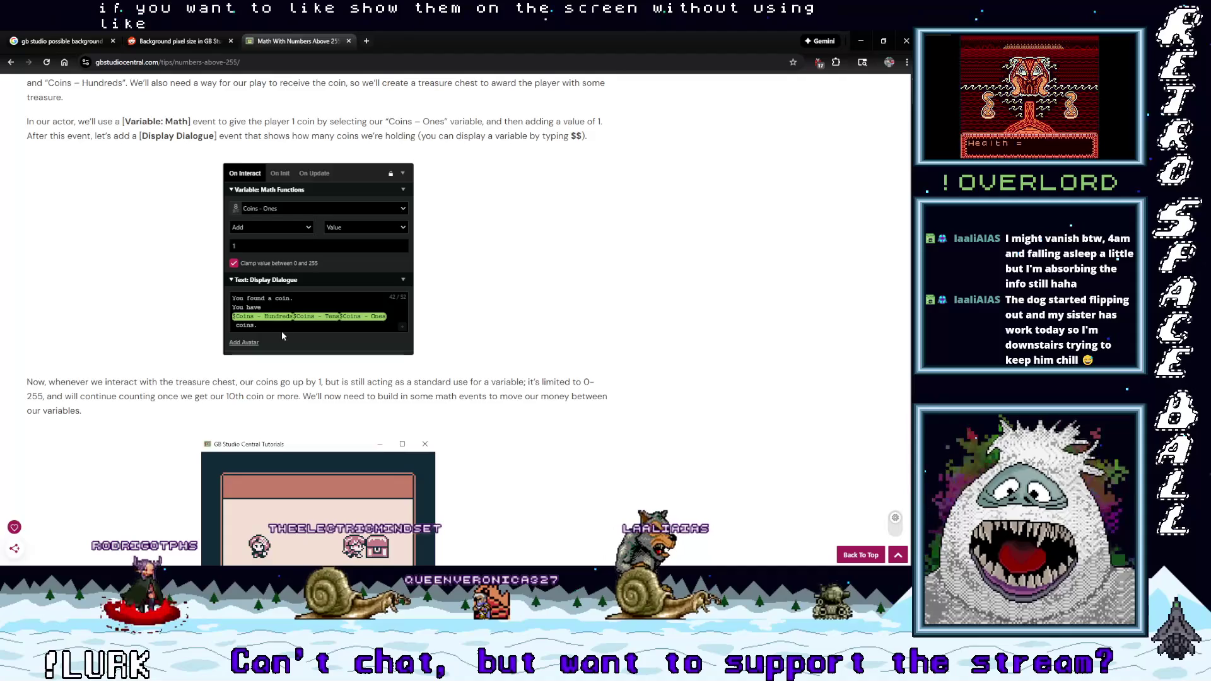
scroll(250, 435, "down", 2)
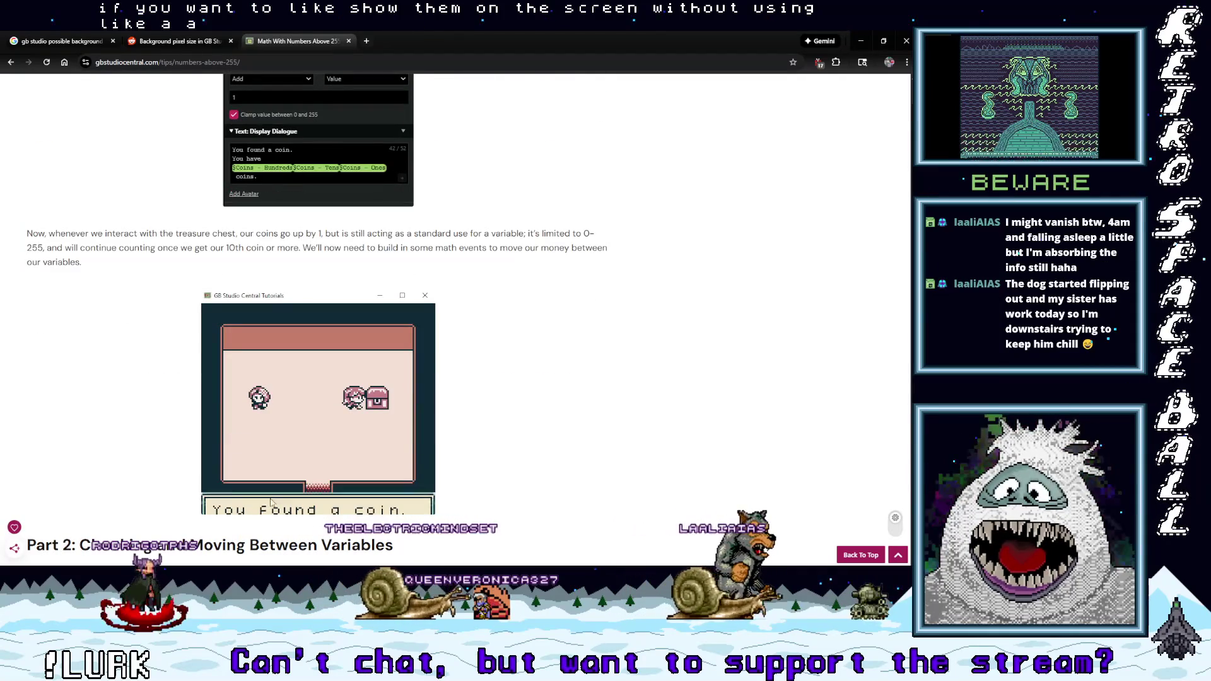
scroll(312, 429, "up", 2)
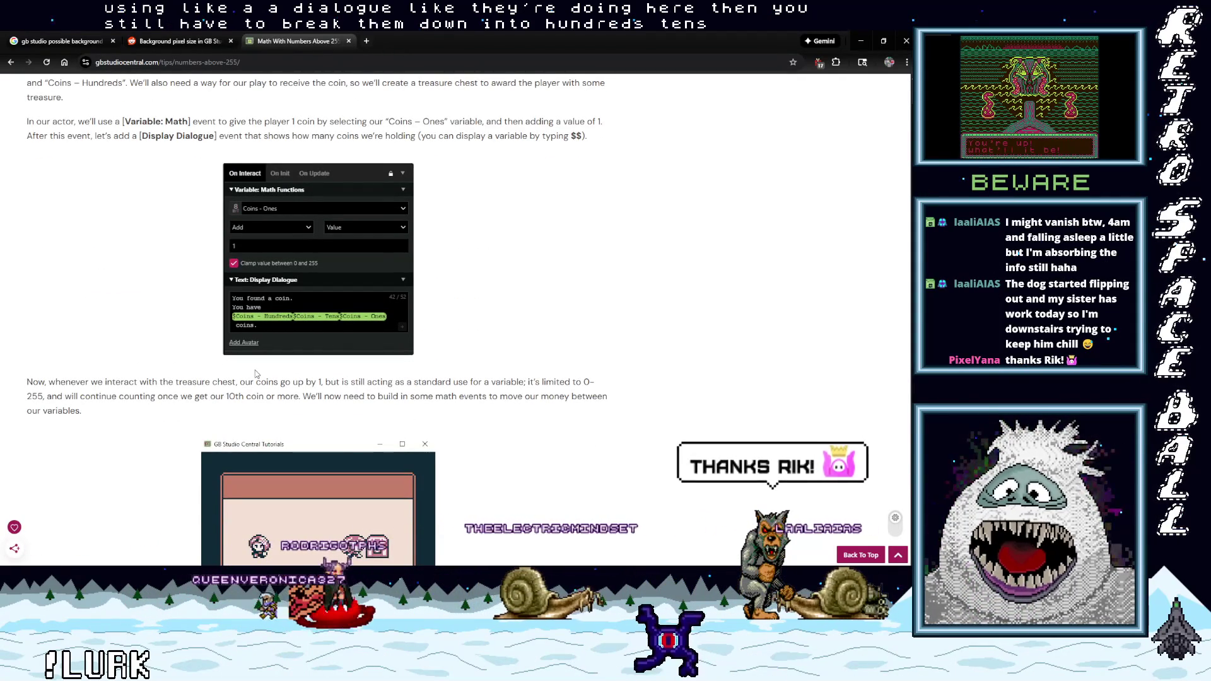
scroll(210, 381, "down", 4)
scroll(169, 380, "down", 6)
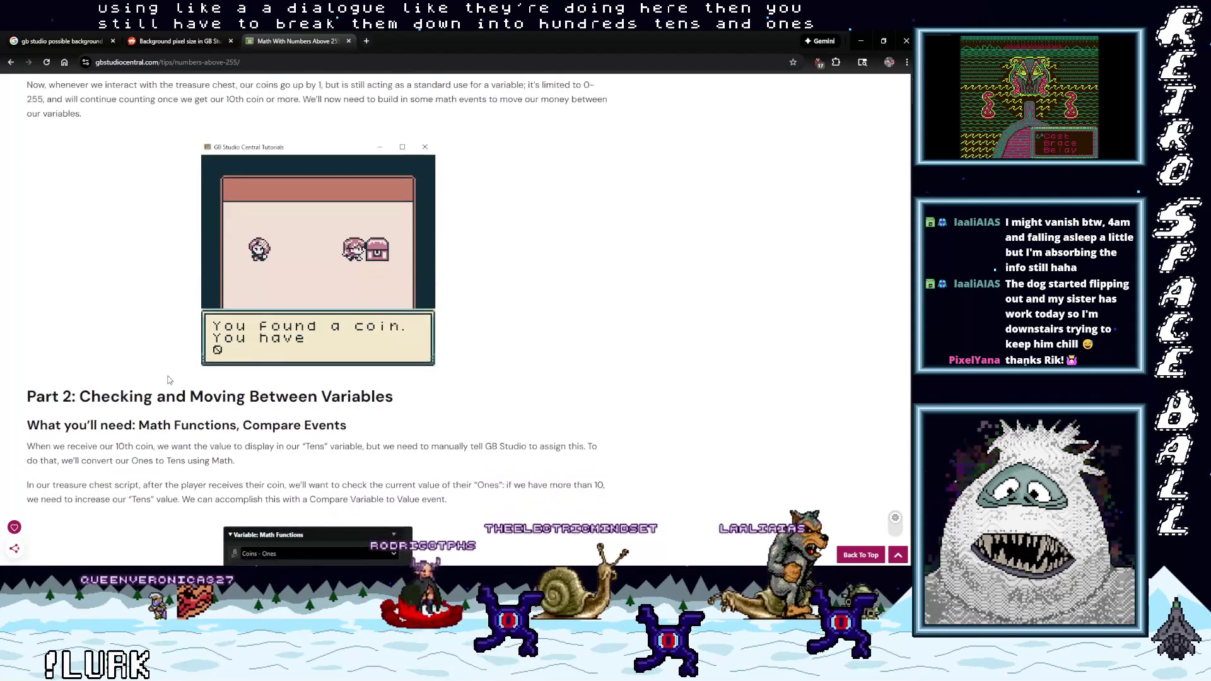
scroll(168, 381, "down", 5)
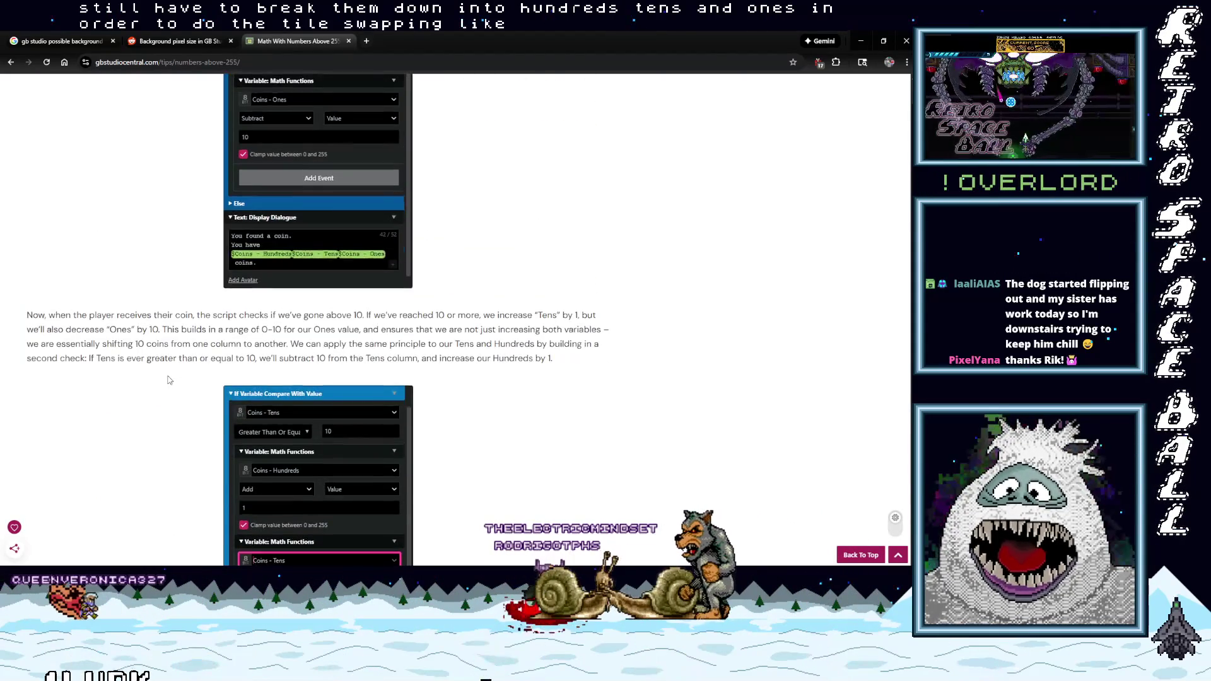
scroll(169, 380, "up", 14)
scroll(168, 295, "up", 15)
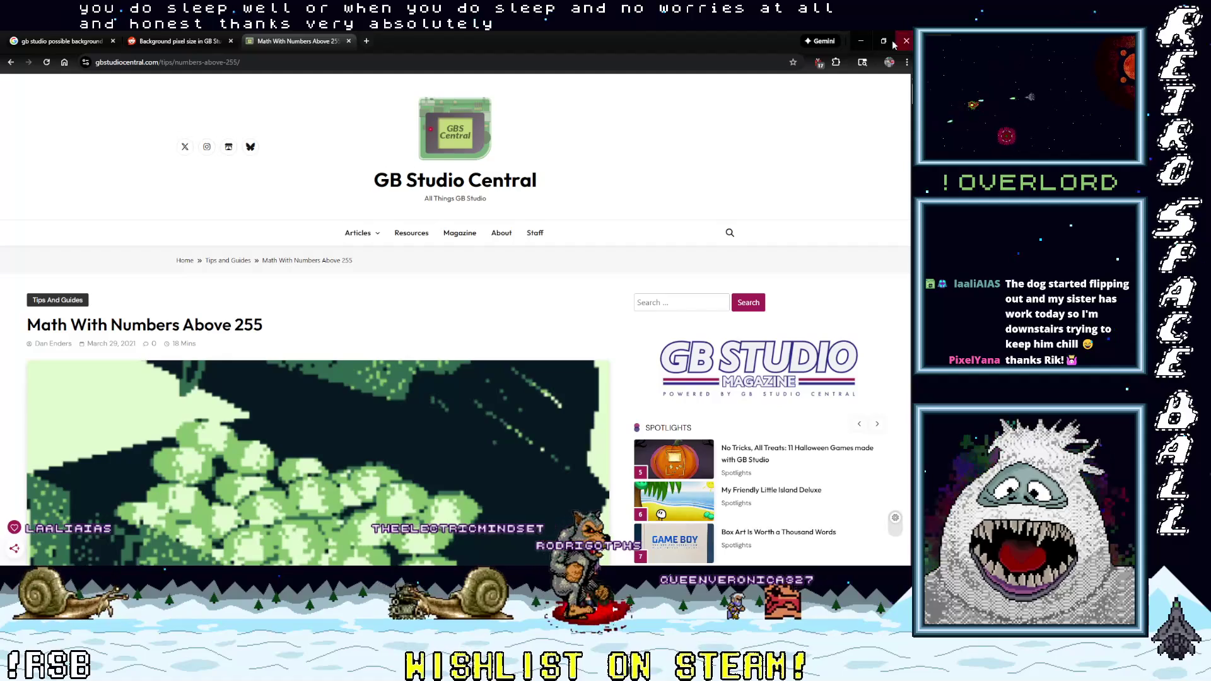
key("alt+Tab")
Pan across the level-2 map, cancel Canvas Size without resizing, and switch back to GB Studio.
left_click_drag(189, 215, 363, 183)
mouse_move(247, 294)
left_mouse_down()
mouse_move(305, 310)
mouse_move(274, 305)
left_mouse_up()
mouse_move(473, 188)
left_mouse_down()
mouse_move(487, 161)
mouse_move(475, 143)
left_mouse_up()
left_click(483, 312)
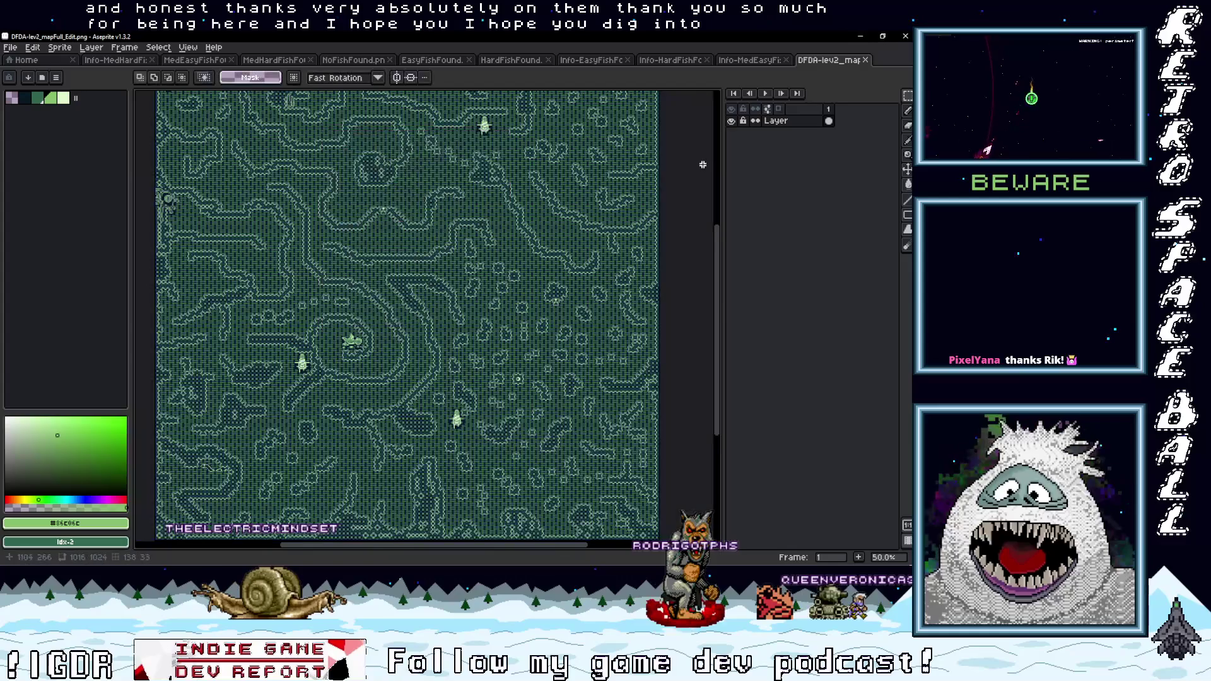
key("alt+Tab")
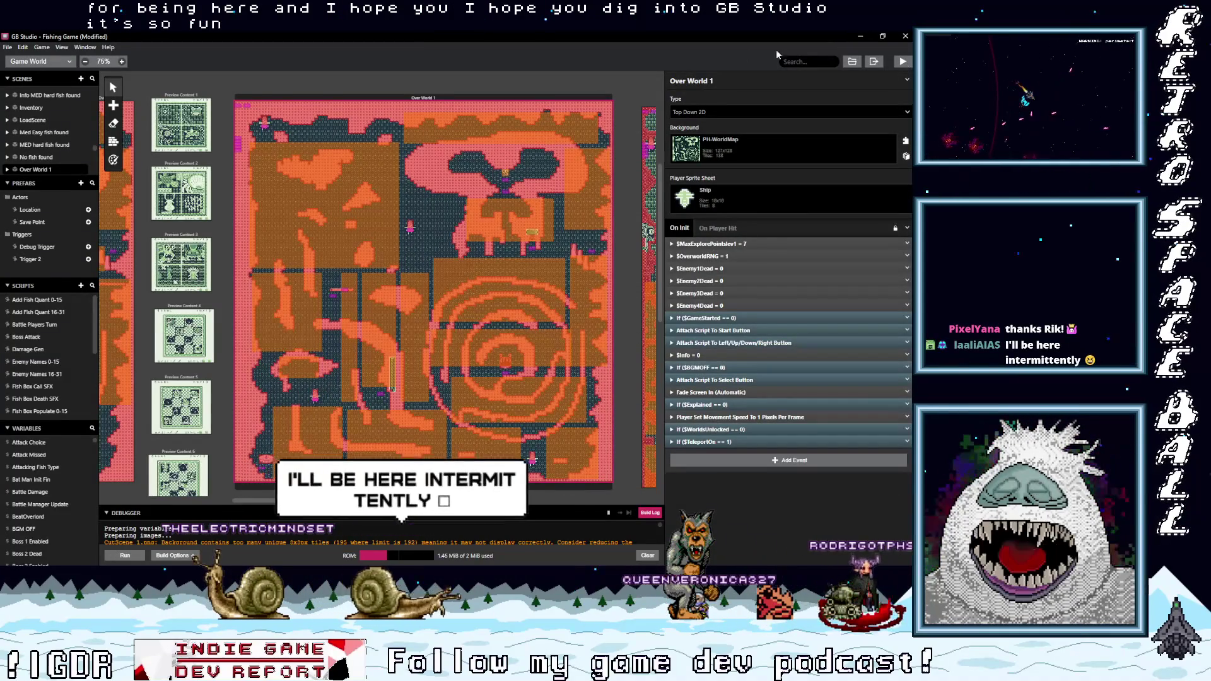
Build and run the Fishing Game, then switch the debugger from the Build Log to variables.
left_click(902, 62)
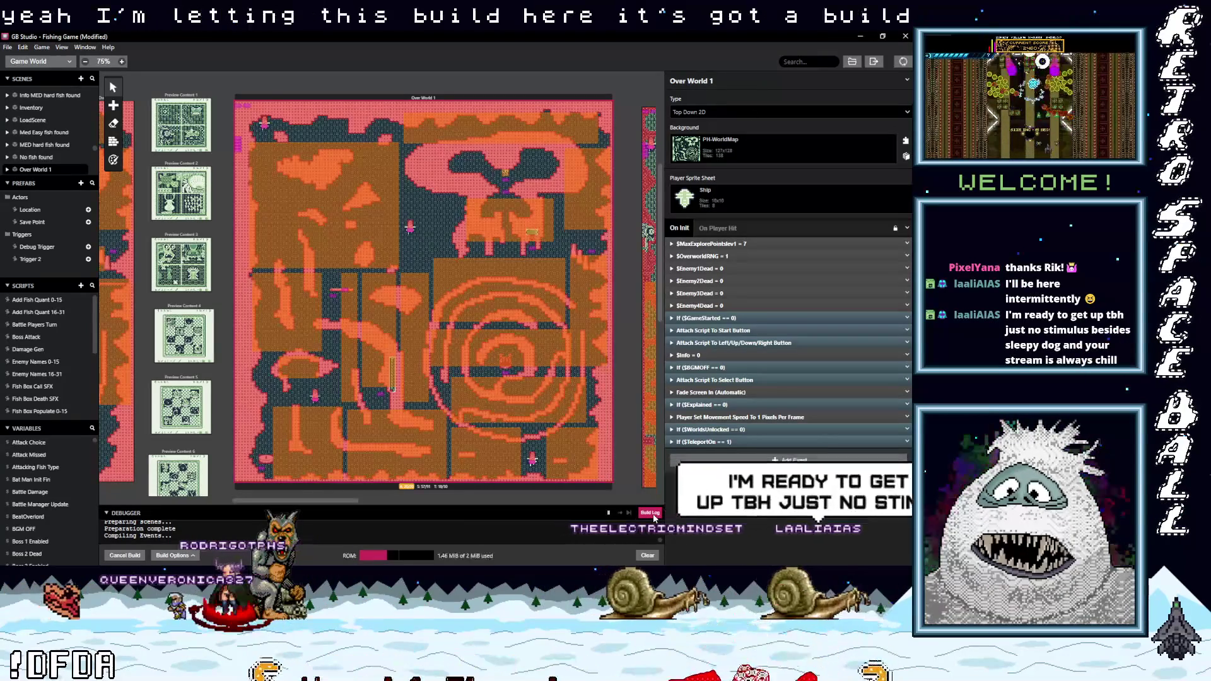
left_click(652, 515)
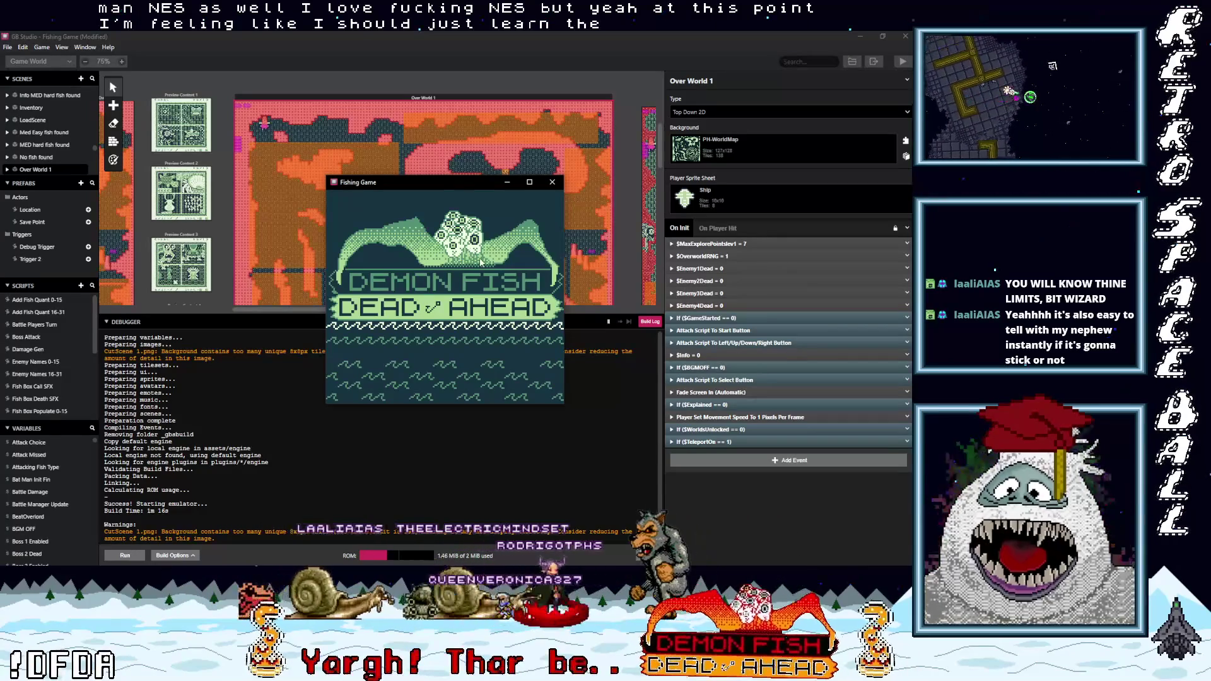
Open Options from the title menu, turn BGM off, and choose BACK to return.
key("Down")
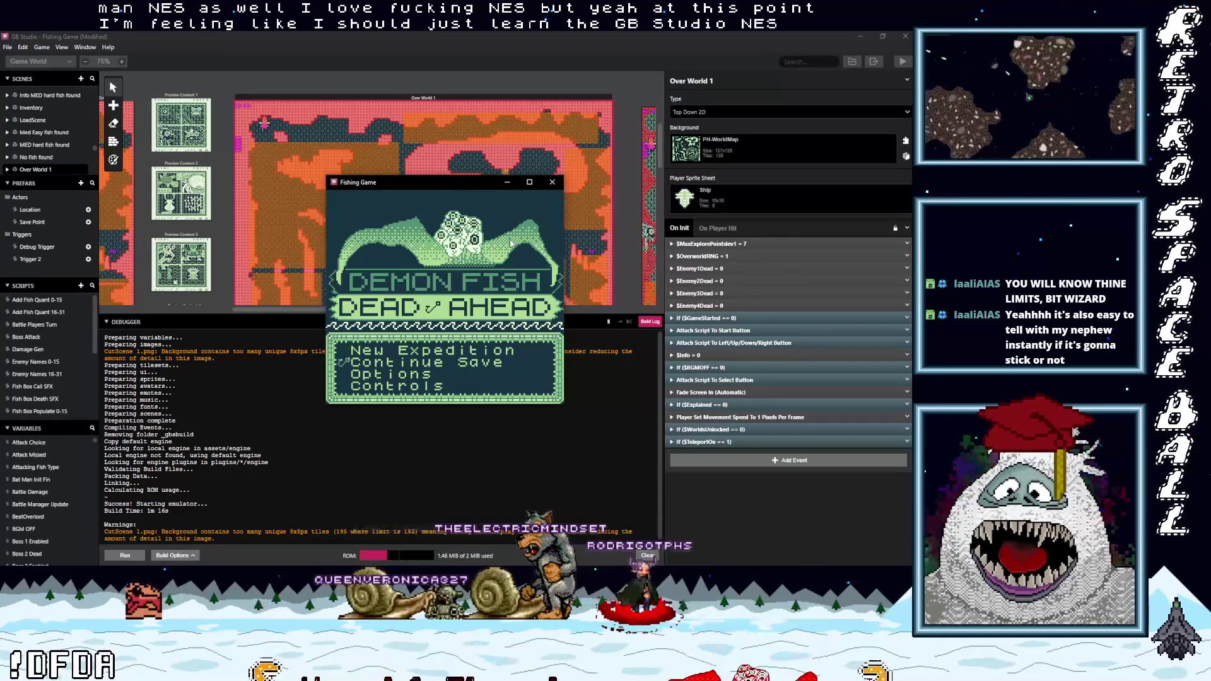
key("z")
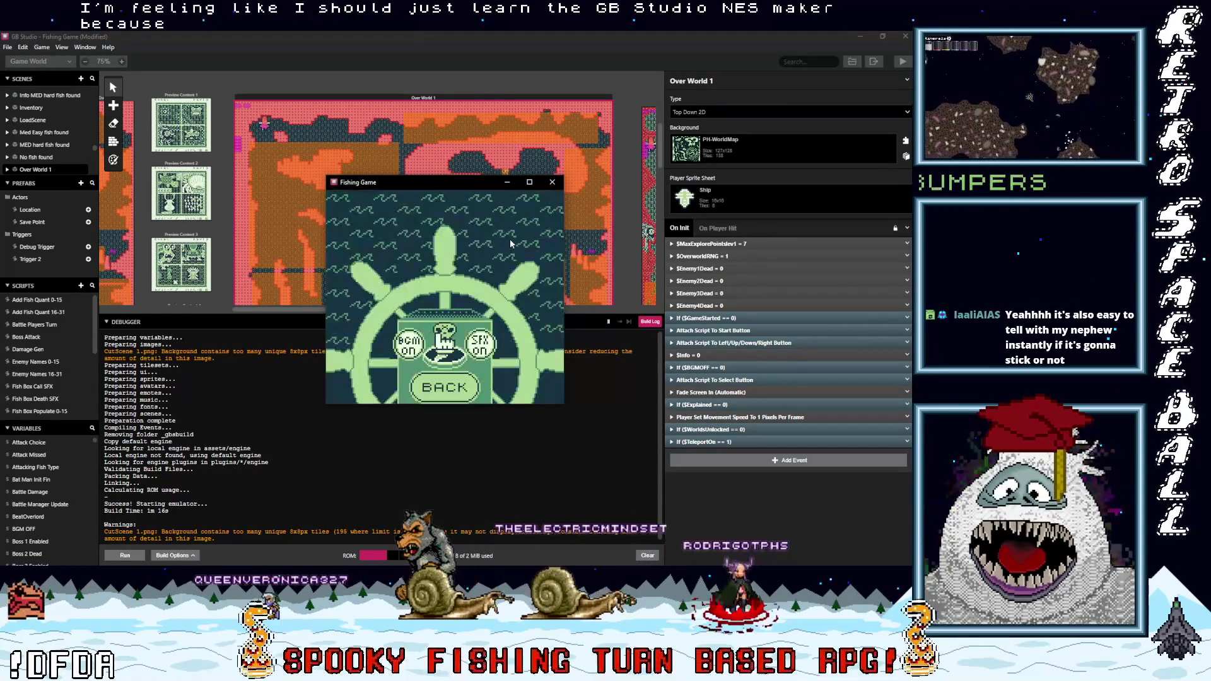
key("Left")
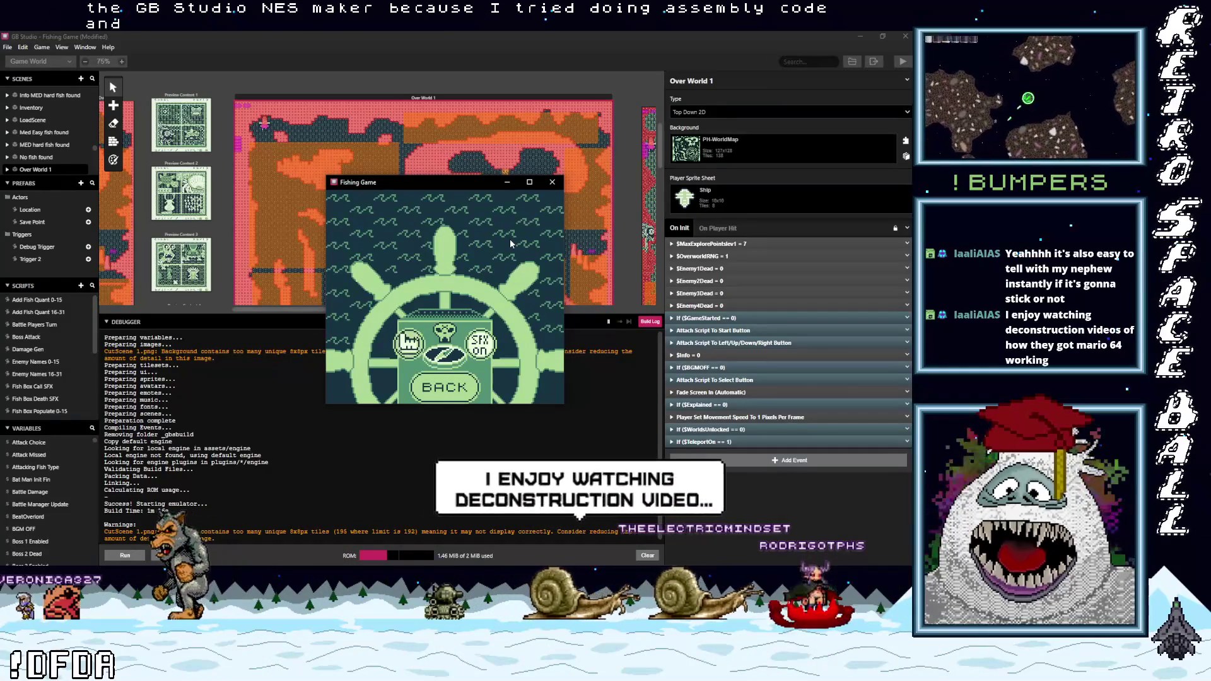
key("Down")
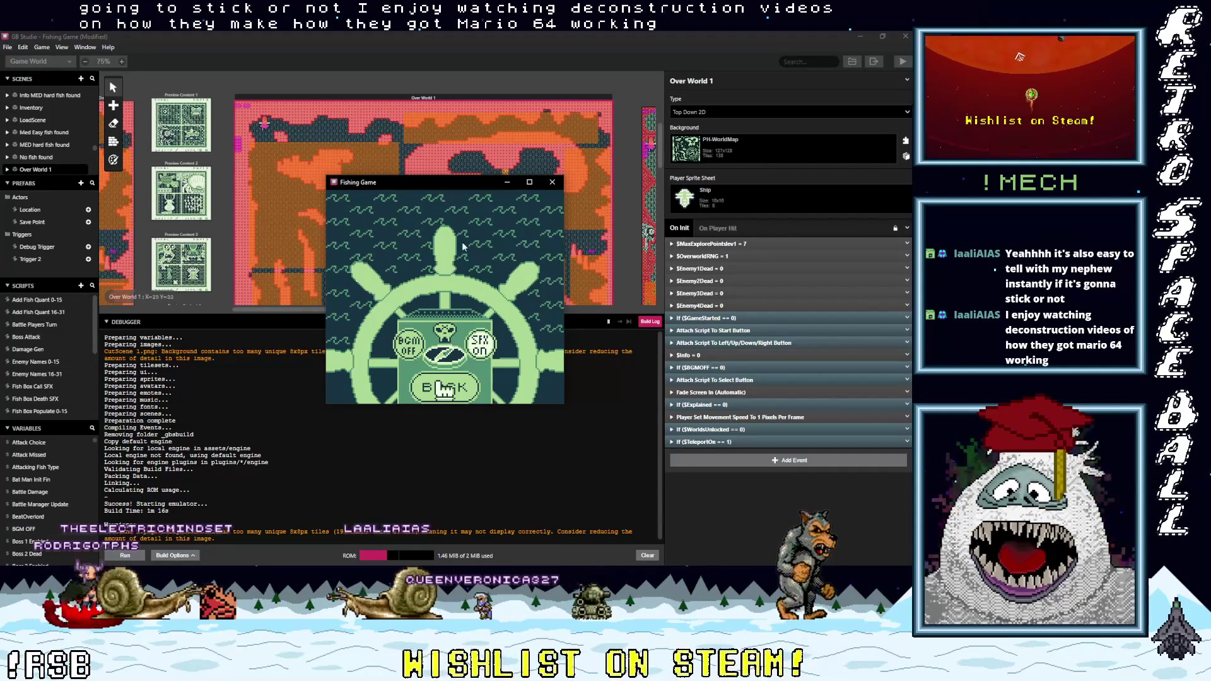
key("z")
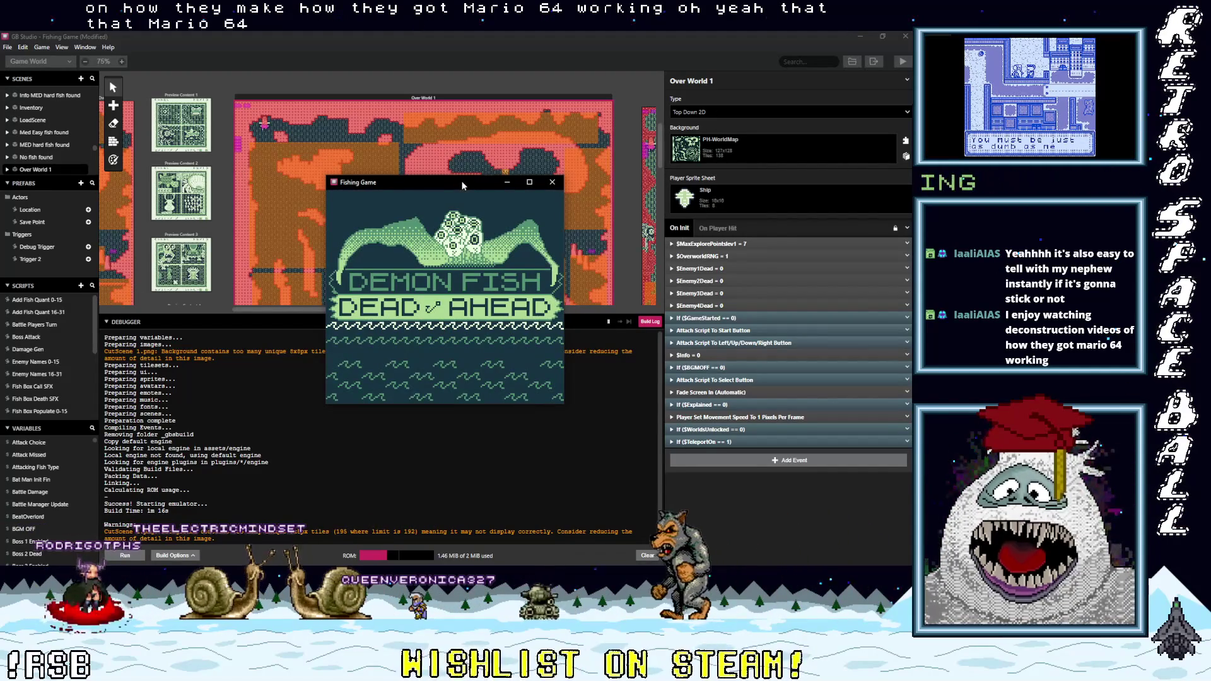
Nudge the game window slightly, then move the title menu choice down past Options to Controls.
left_click_drag(462, 185, 459, 189)
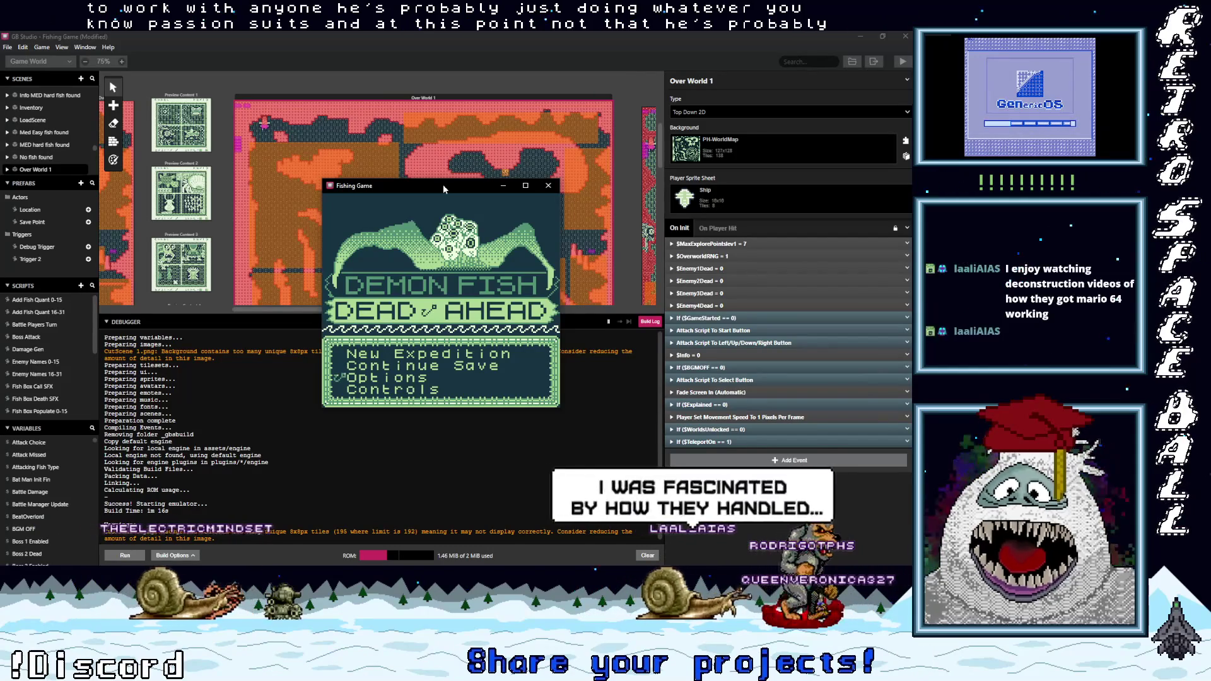
key("Down")
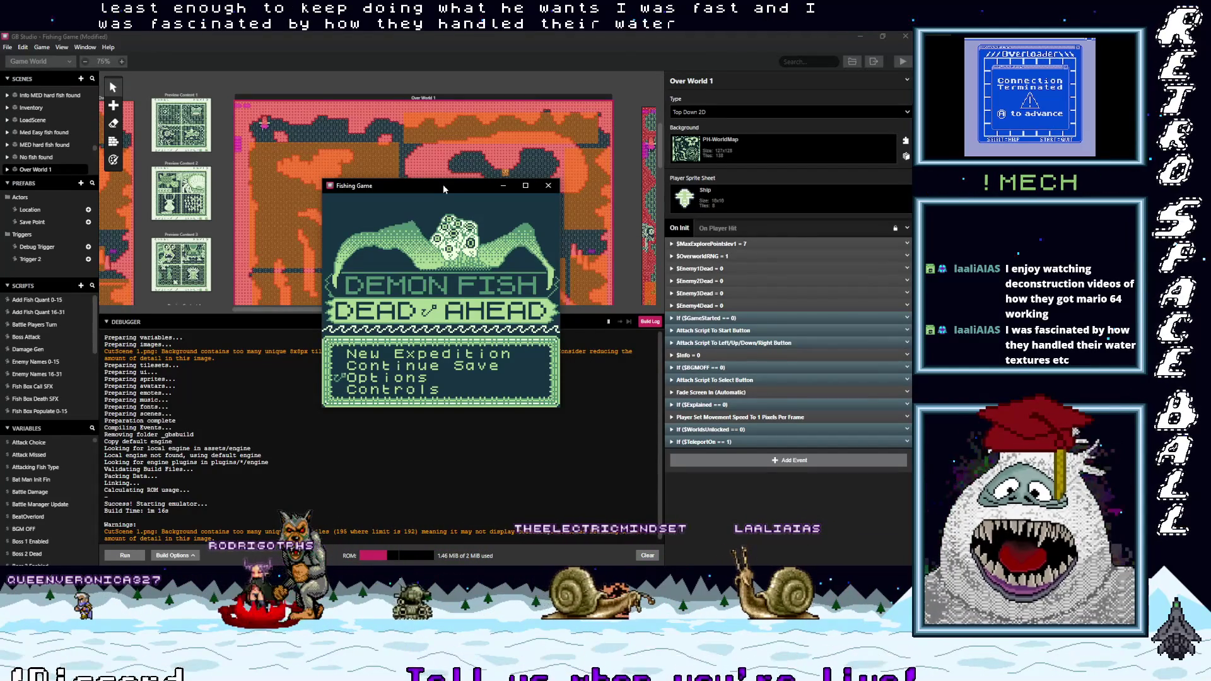
key("Down")
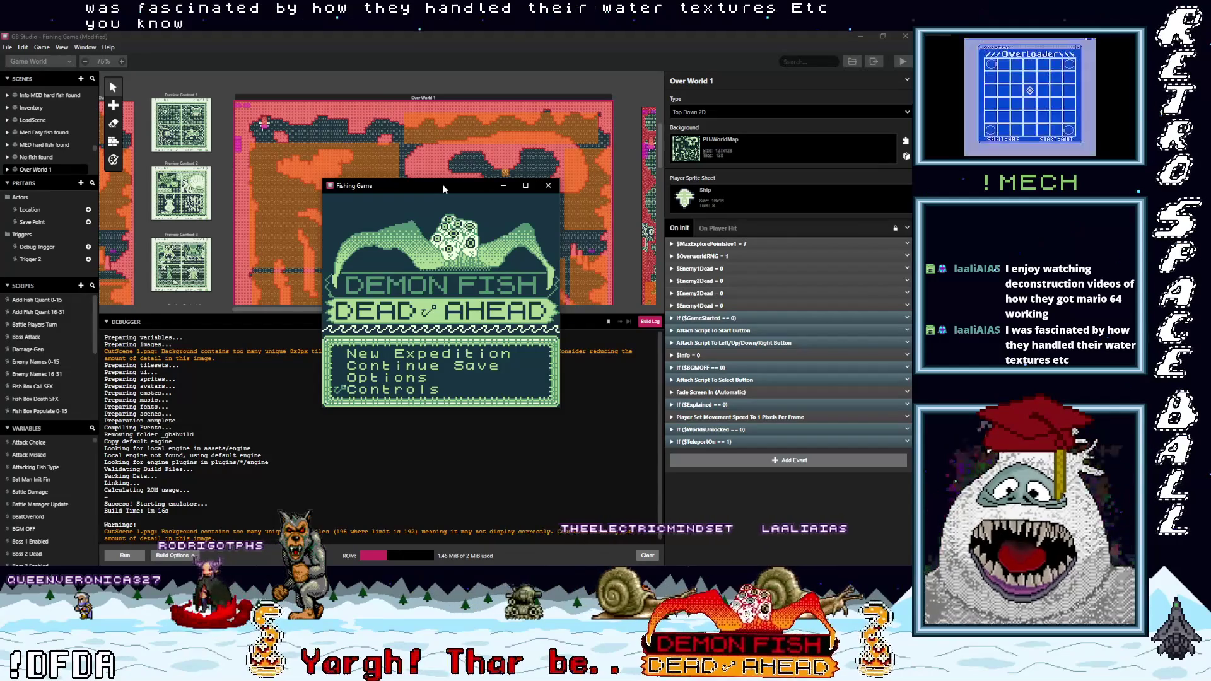